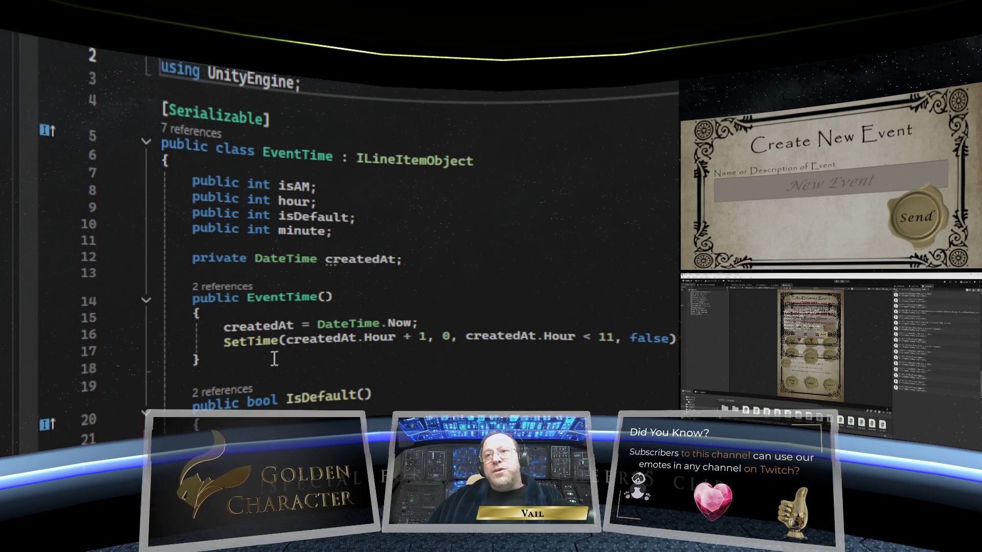
Browse the EventTime script and place the cursor on the empty line below the constructor.
scroll(340, 366, "down", 2)
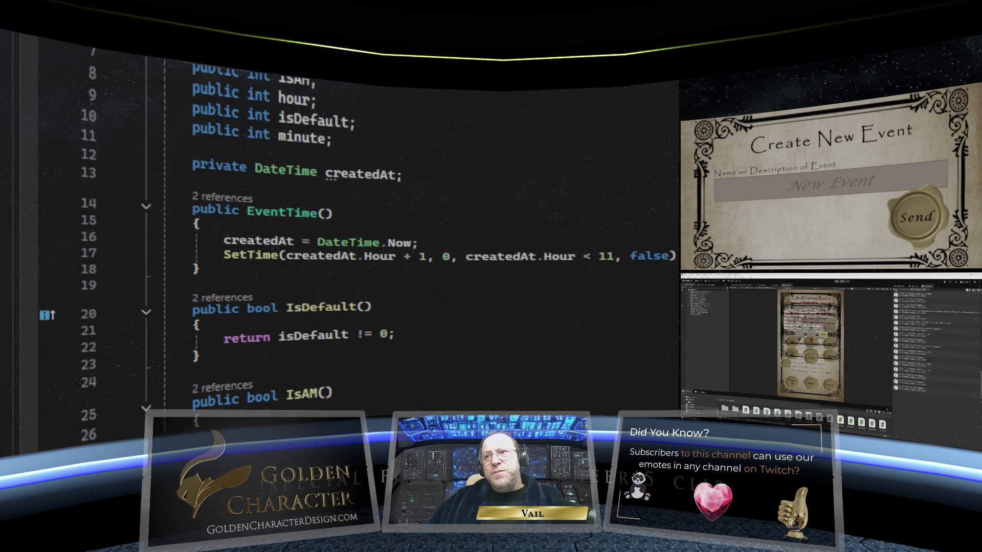
scroll(475, 305, "up", 1)
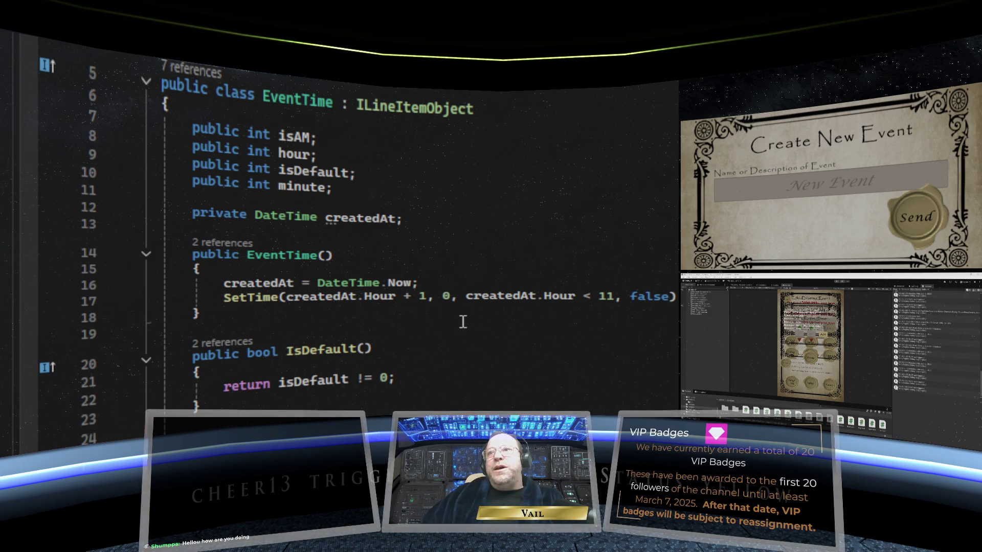
mouse_move(298, 278)
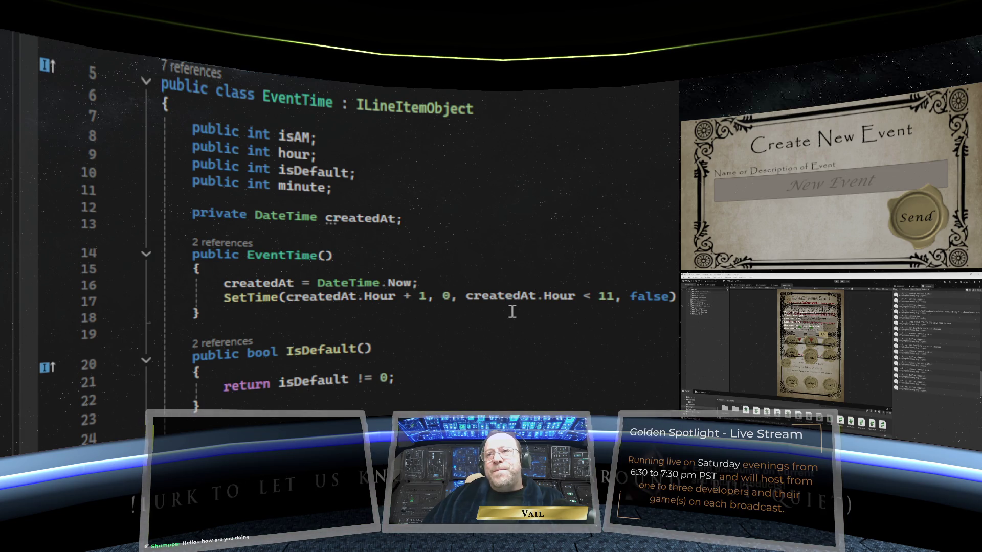
scroll(512, 311, "down", 1)
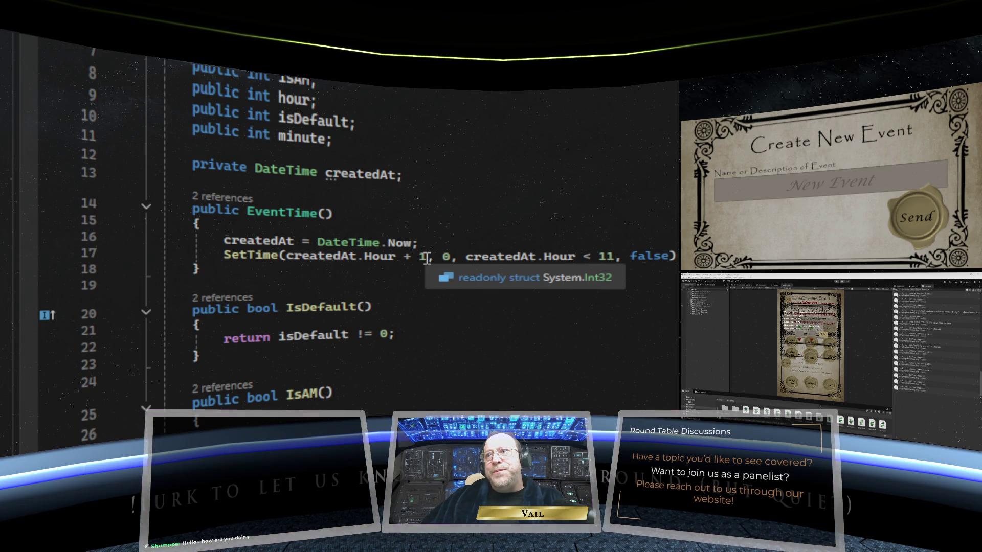
scroll(427, 257, "up", 1)
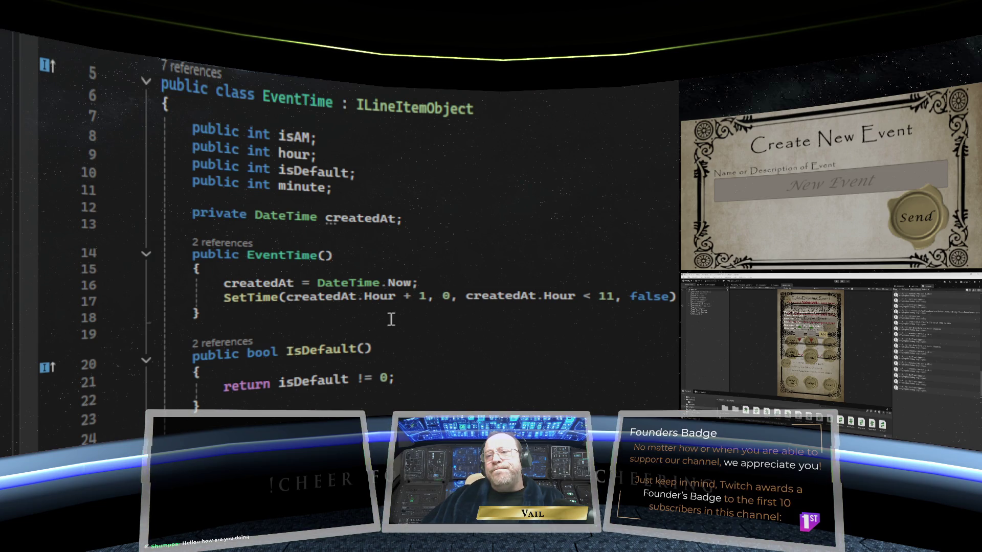
scroll(393, 318, "down", 1)
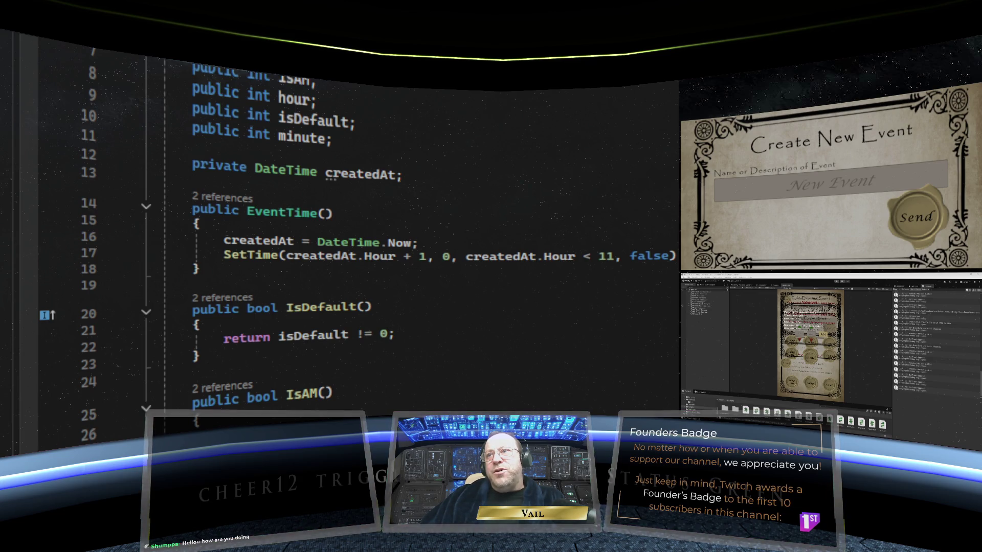
mouse_move(382, 263)
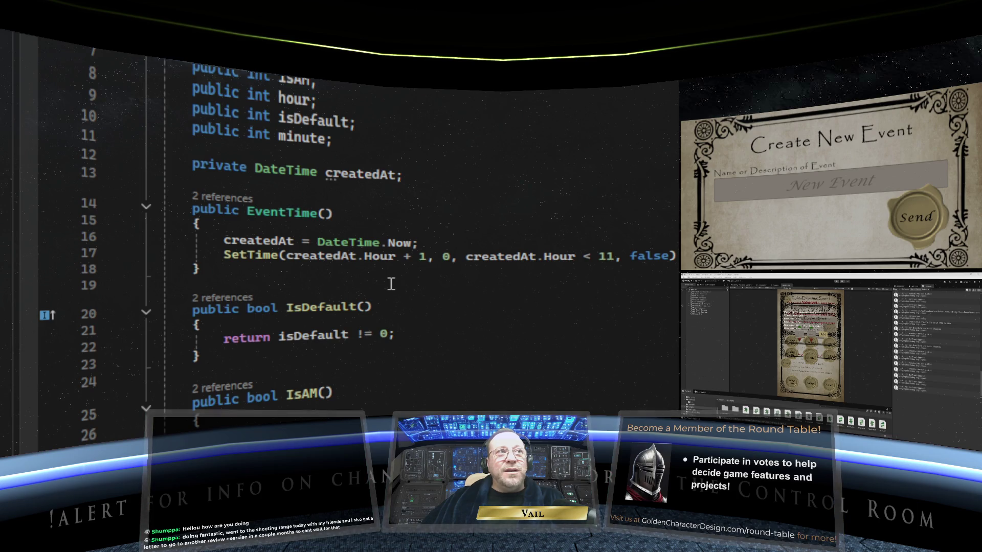
left_click(283, 270)
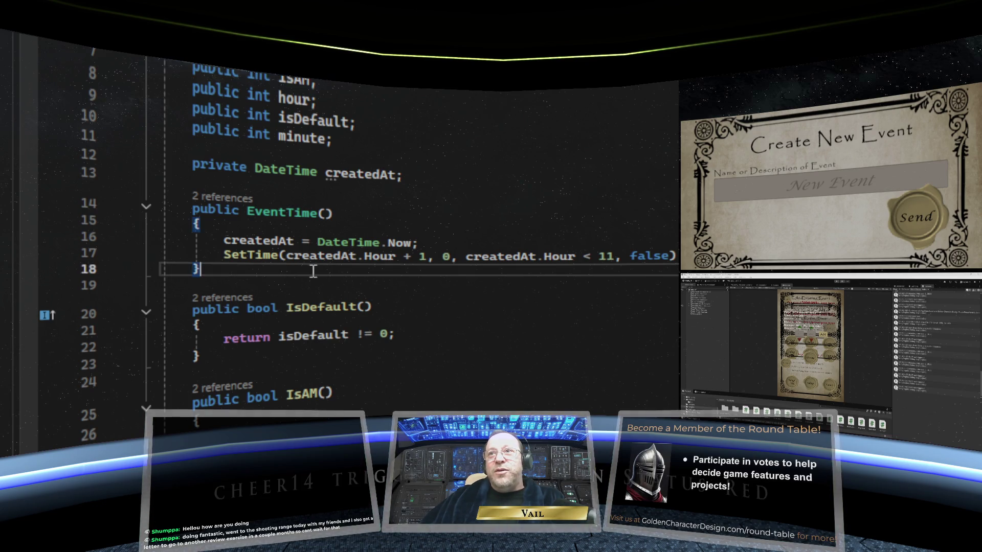
left_click(332, 285)
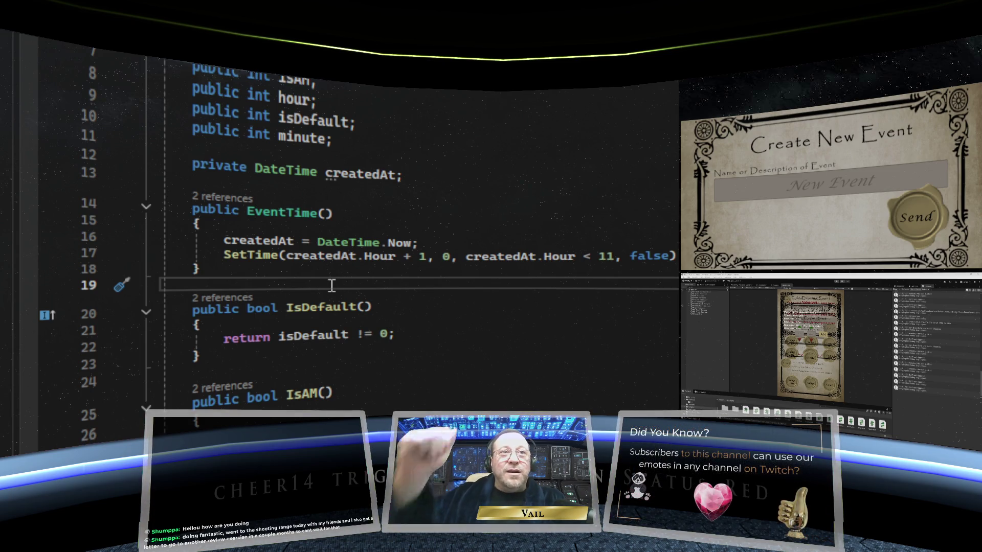
left_click(358, 271)
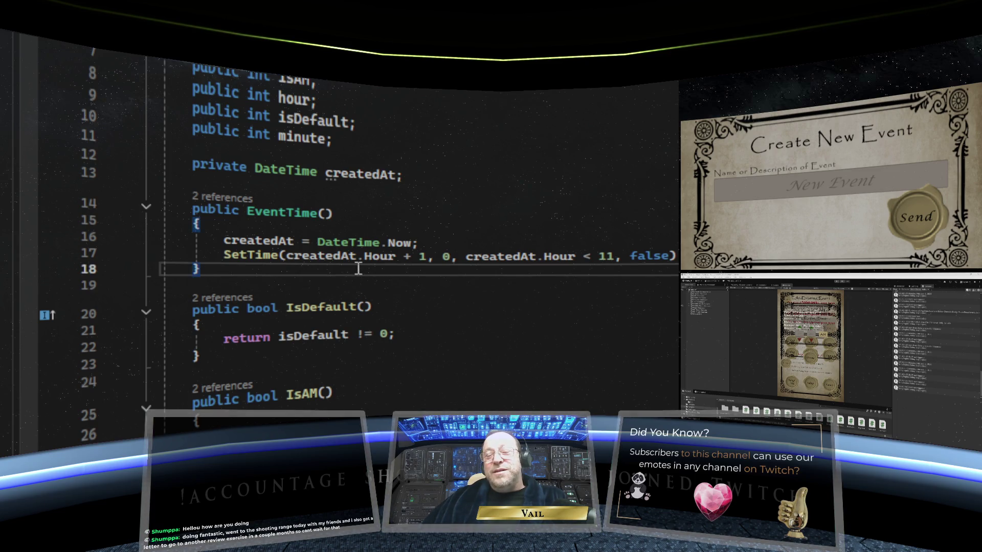
left_click(361, 279)
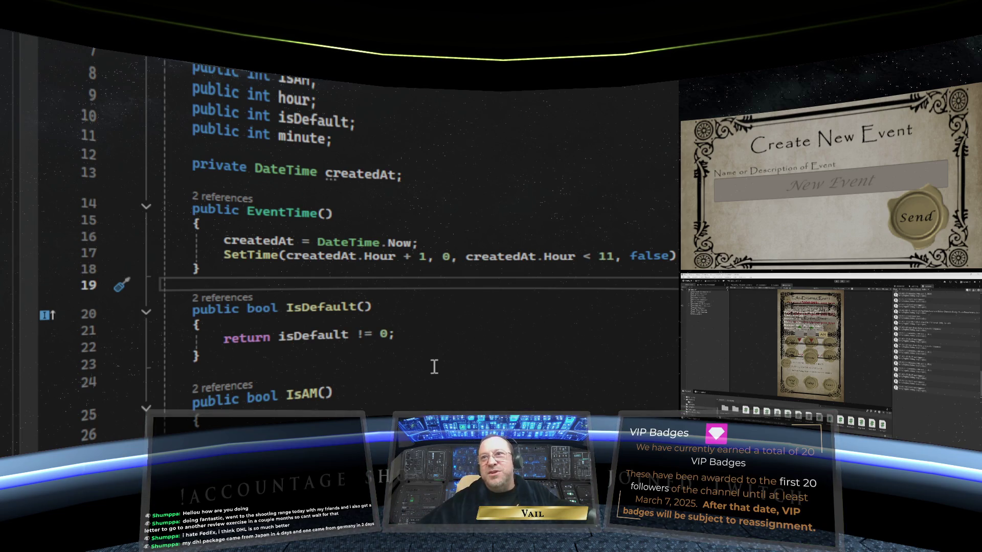
Scroll EventTime until the SetTime method at line 35 is on screen.
scroll(428, 357, "down", 4)
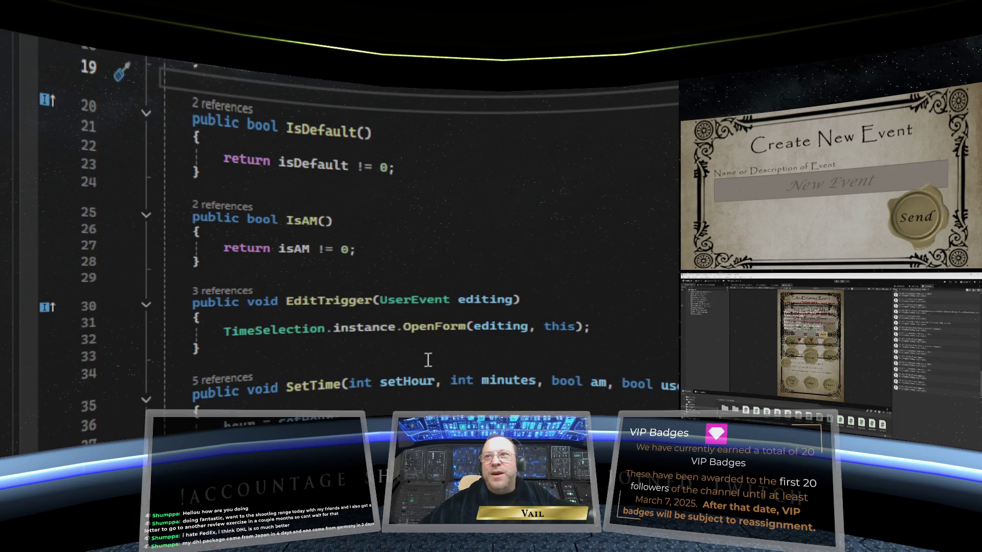
scroll(428, 361, "down", 2)
scroll(428, 360, "up", 8)
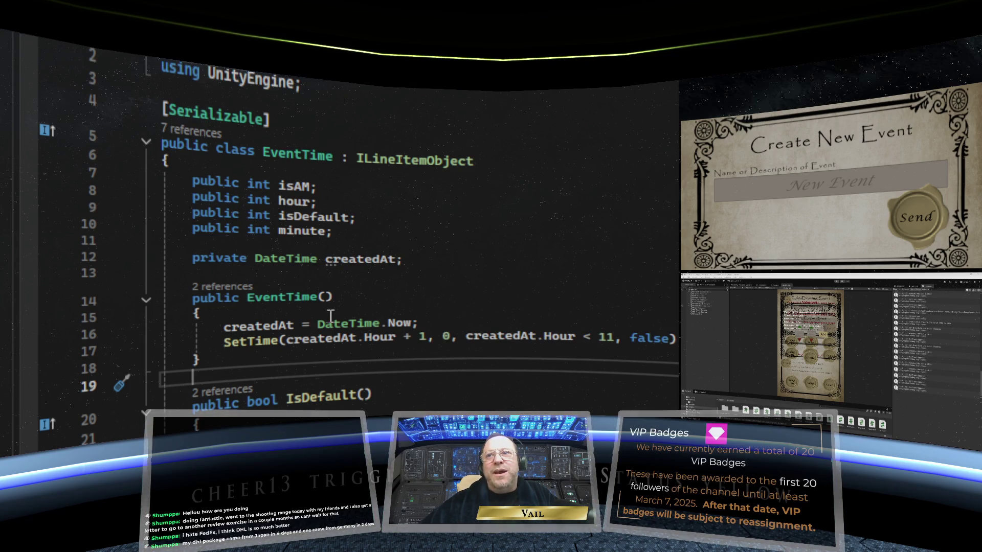
scroll(361, 337, "down", 10)
scroll(361, 337, "up", 1)
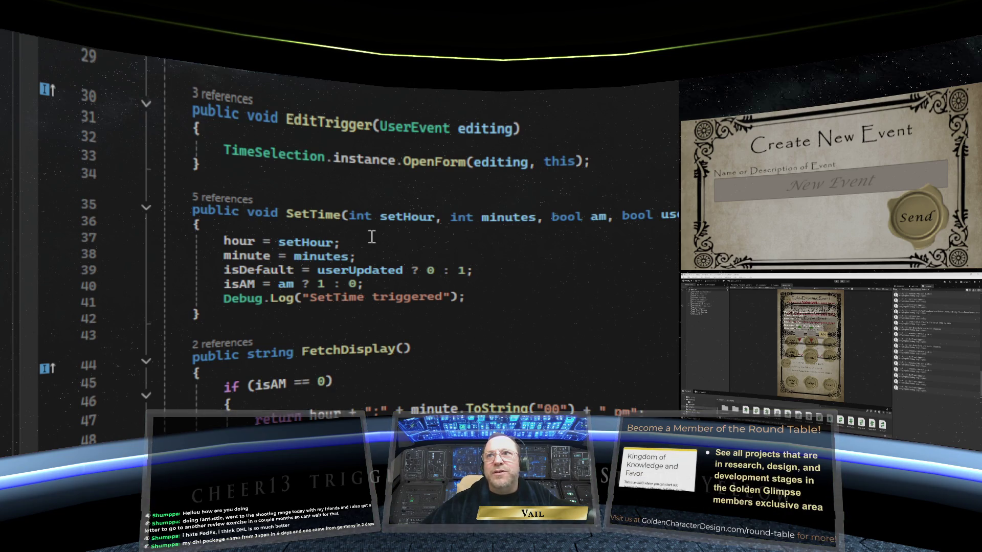
scroll(372, 238, "up", 9)
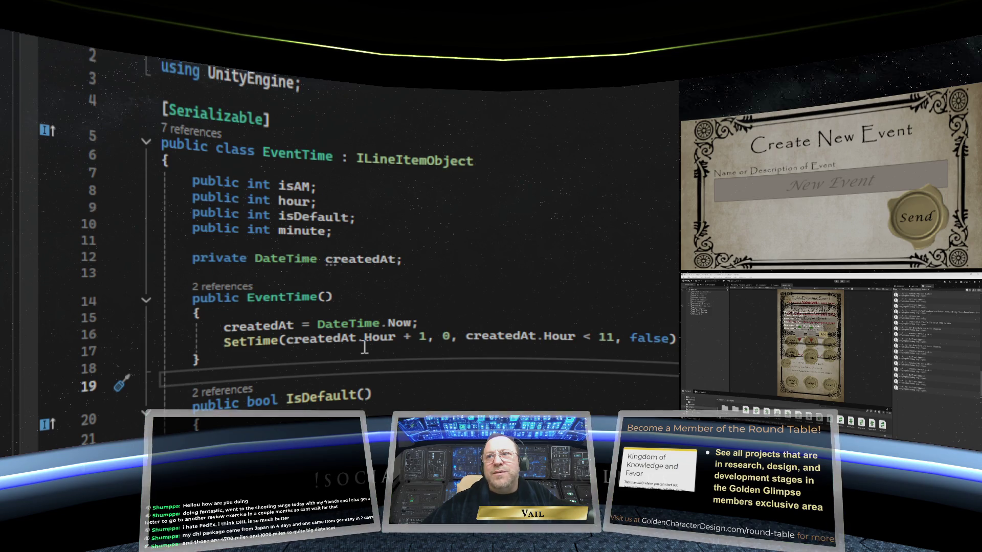
scroll(364, 347, "down", 5)
scroll(281, 138, "up", 2)
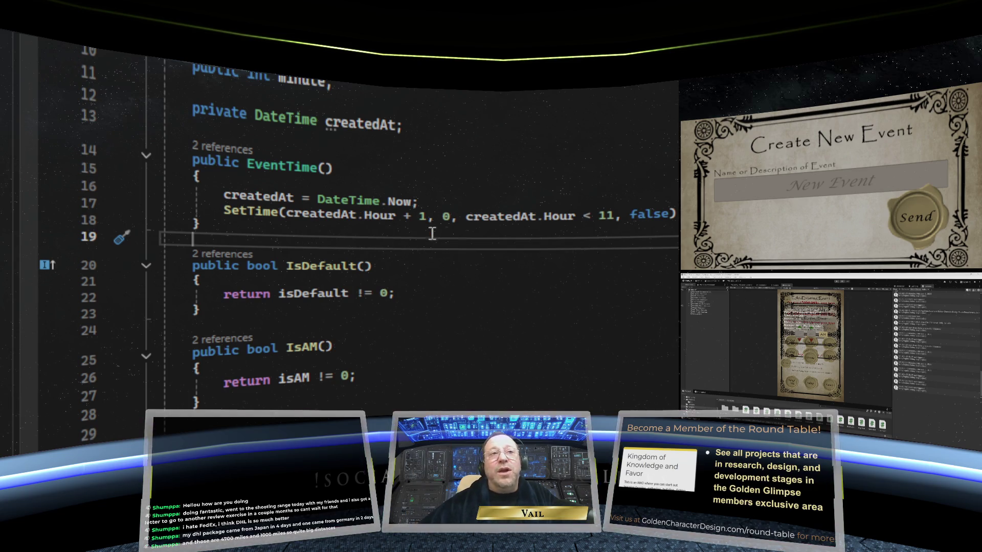
scroll(417, 256, "down", 7)
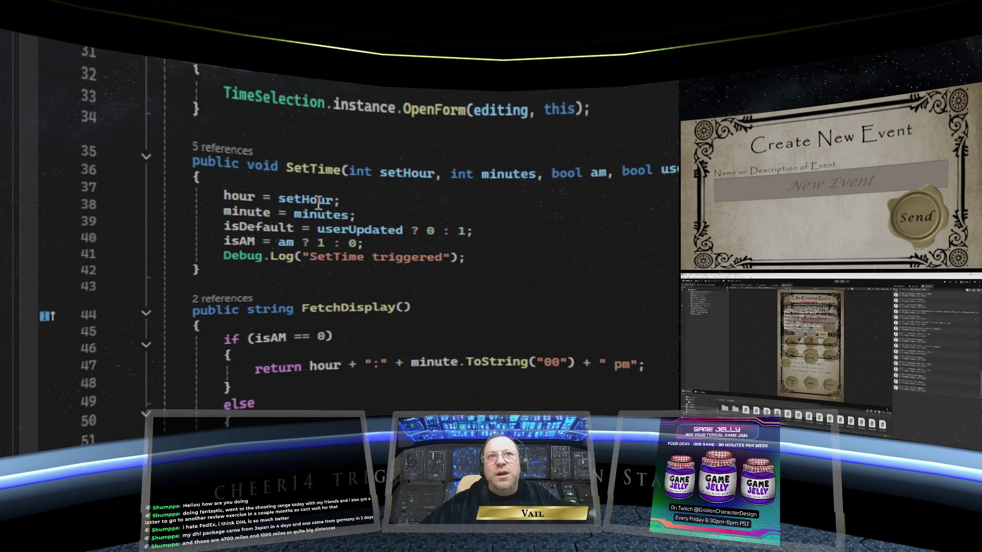
Add an if (setHour > 12) block setting hour = setHour - 12 at the top of SetTime.
left_click(261, 182)
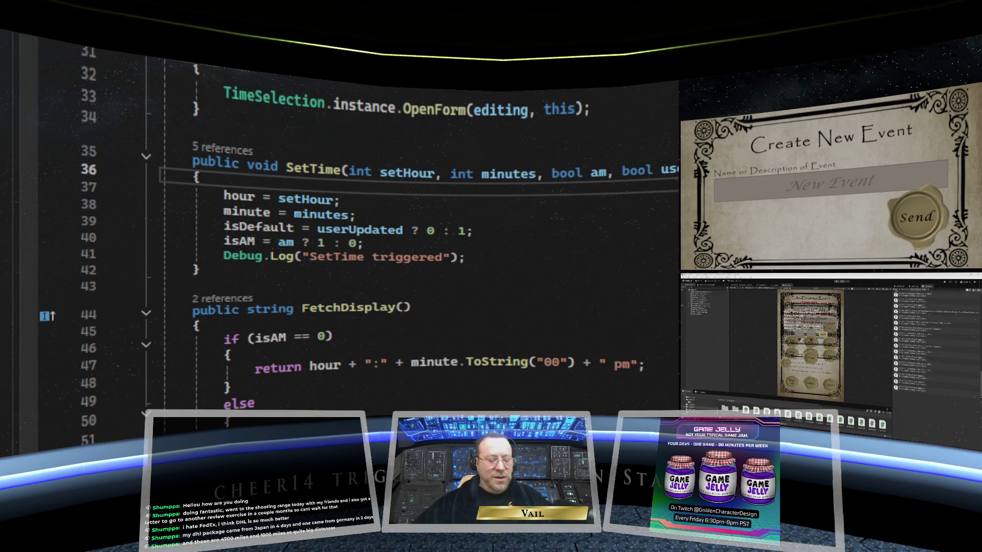
key("Return")
type("if ")
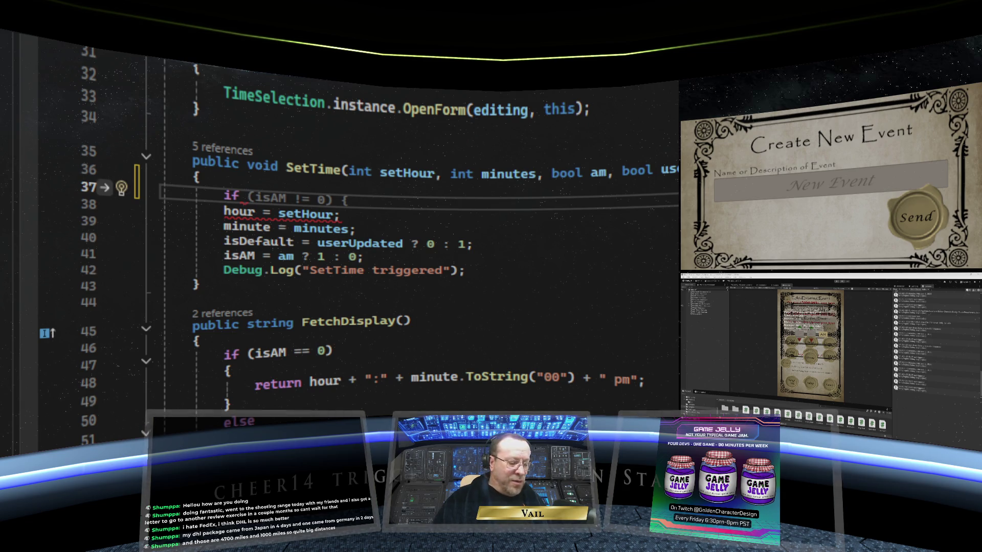
type("(setHour")
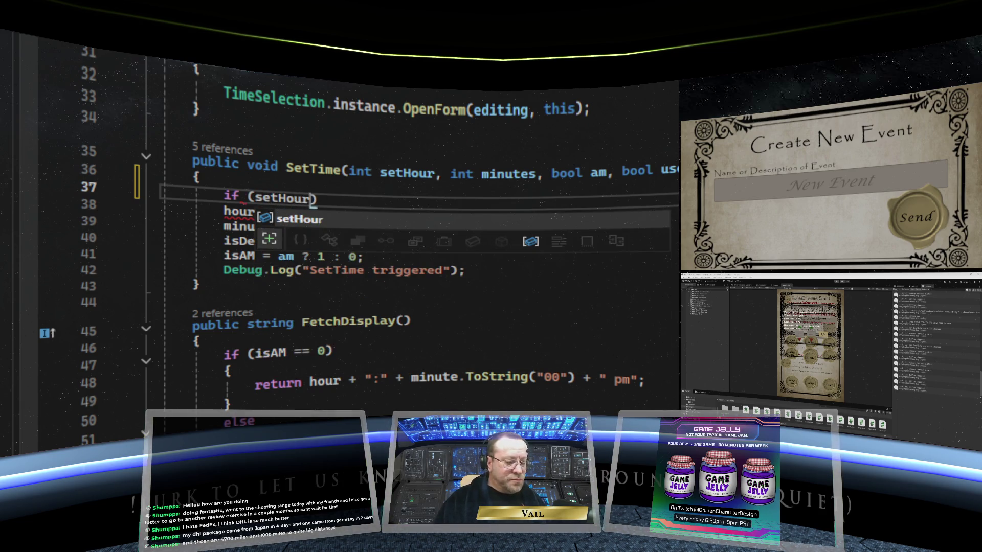
type(" > ")
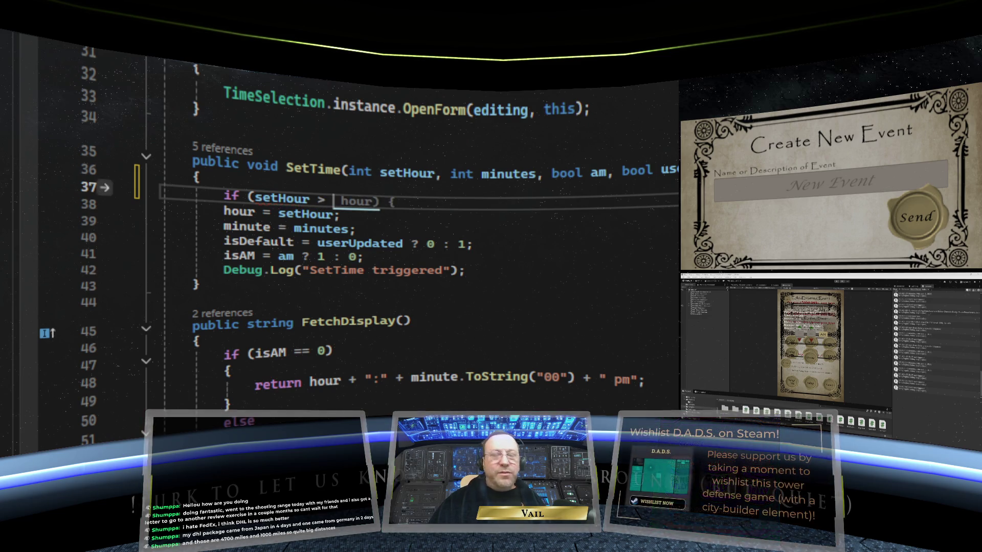
type("12)")
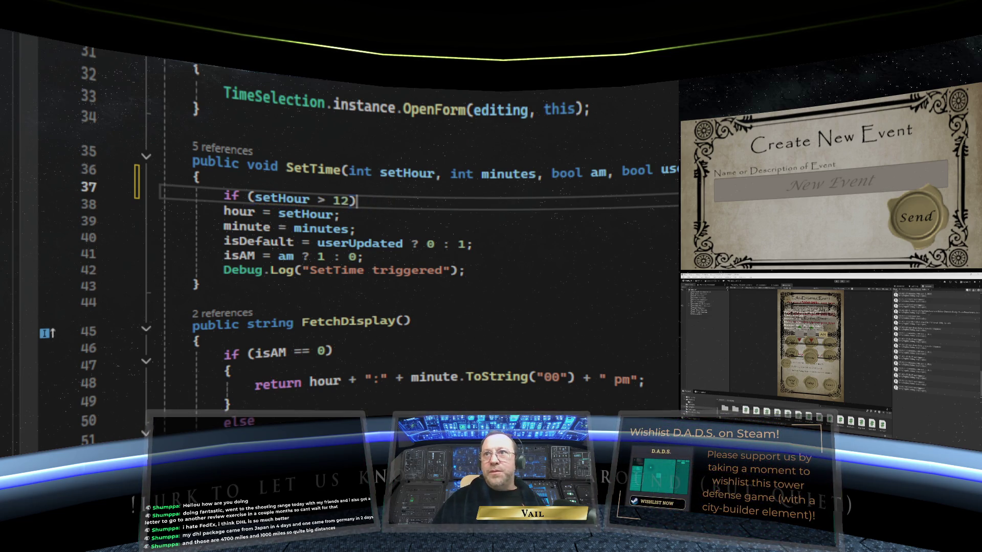
key("Return")
type("{")
key("Return")
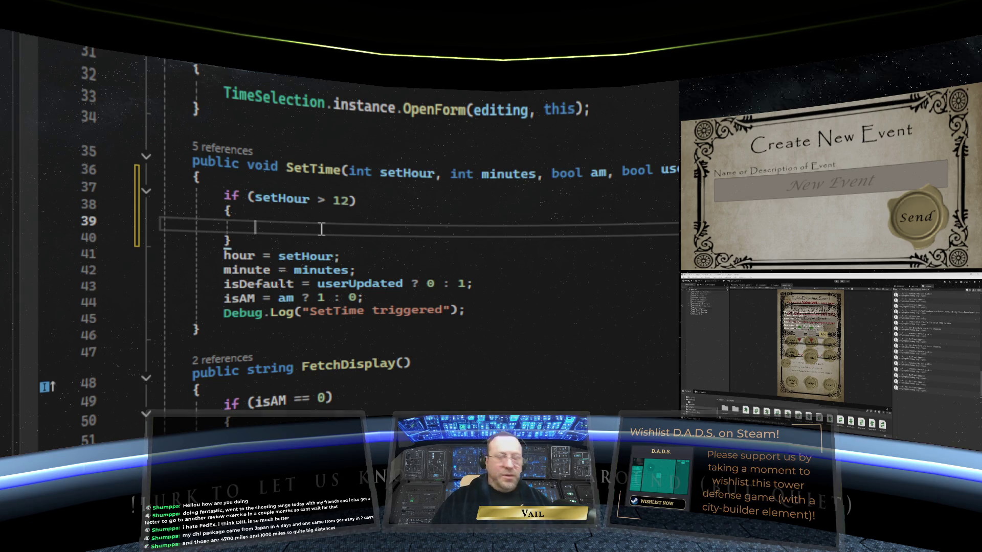
type("hour ")
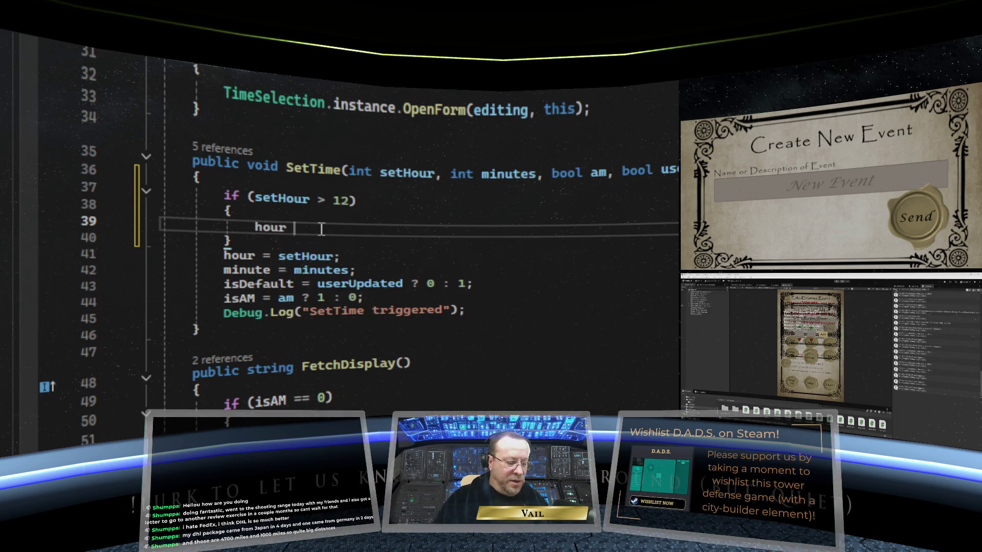
type("= setHour ")
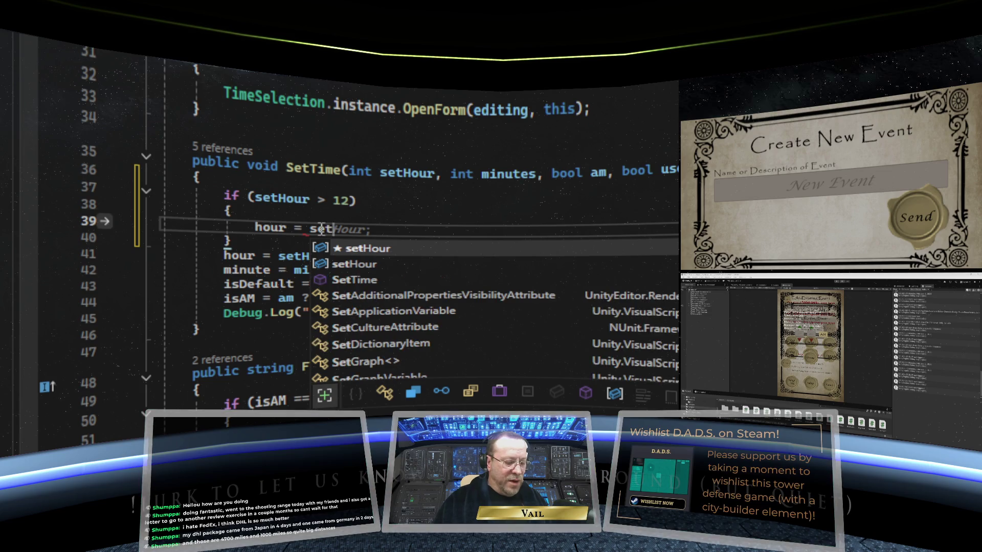
type("- 12")
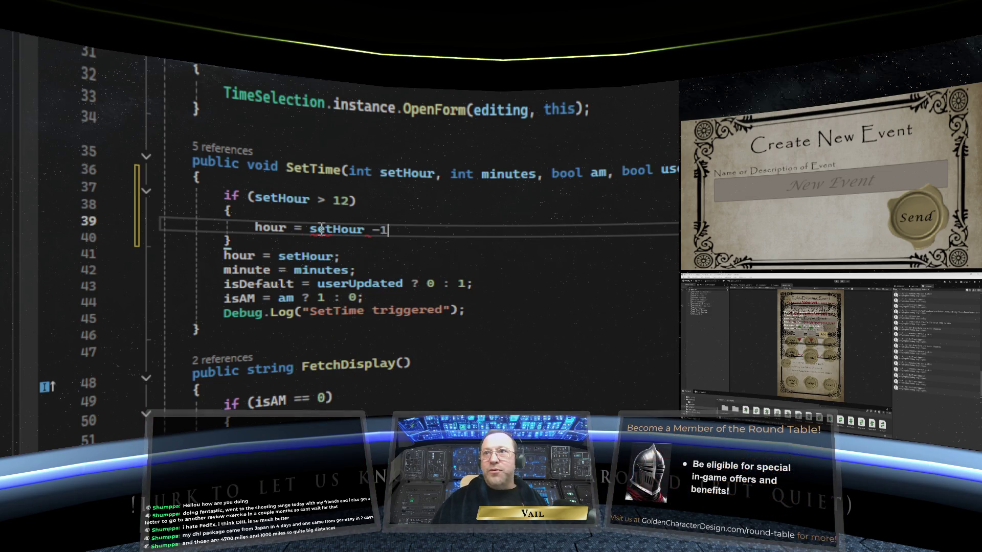
type(";")
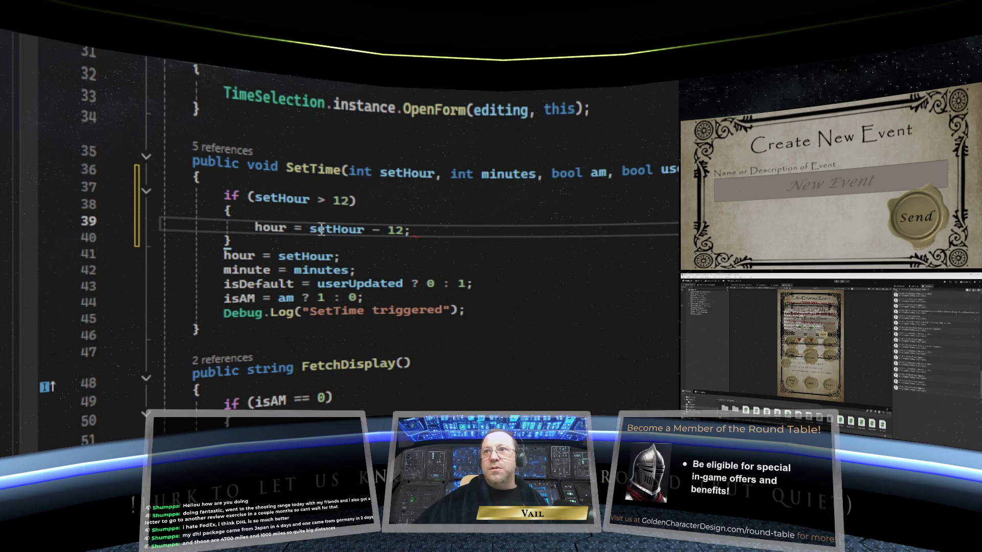
left_click(402, 258)
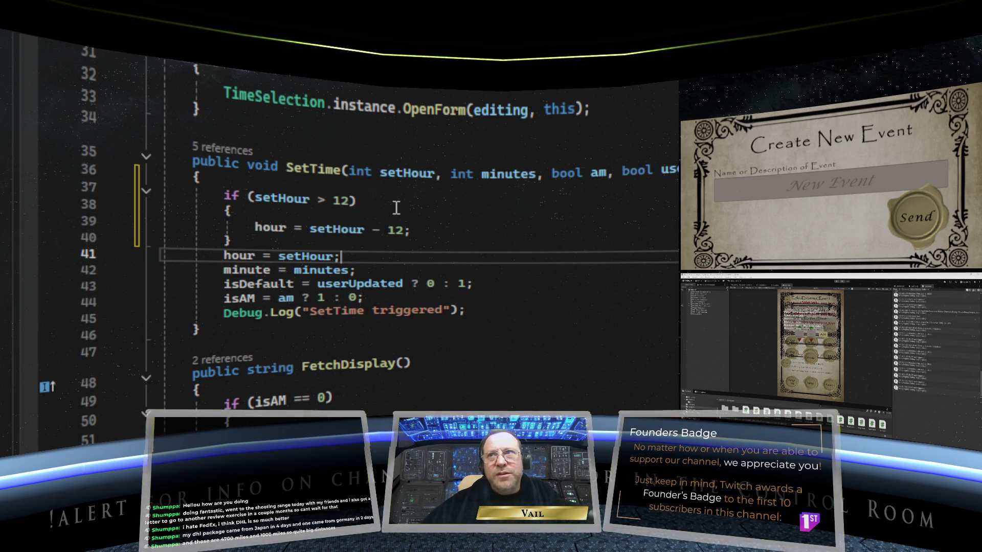
scroll(404, 230, "up", 7)
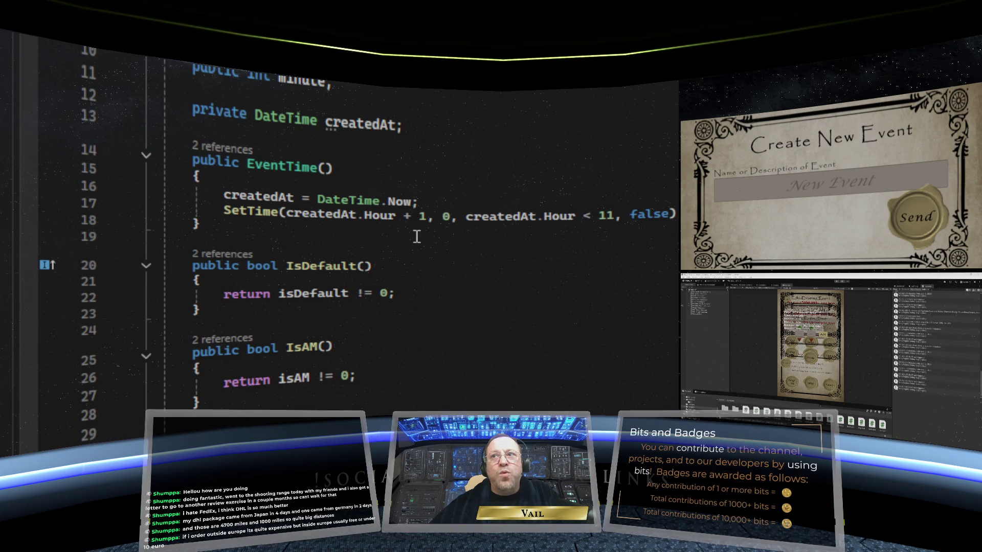
scroll(416, 236, "down", 4)
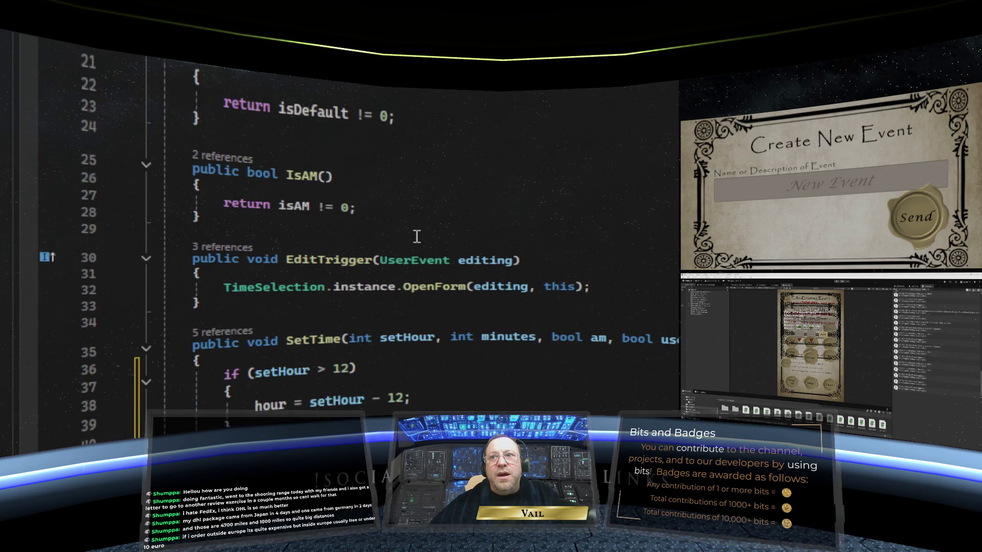
scroll(387, 369, "up", 5)
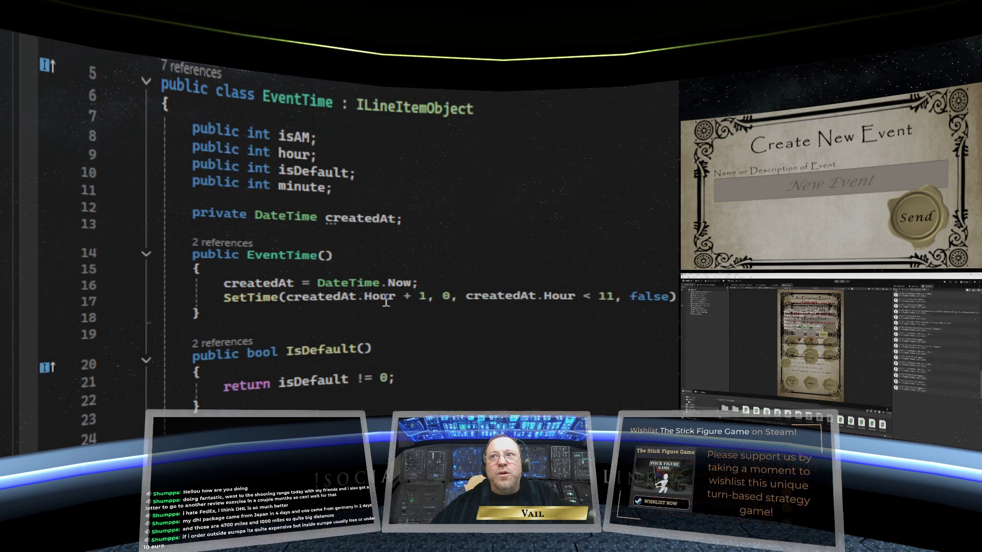
scroll(422, 298, "down", 6)
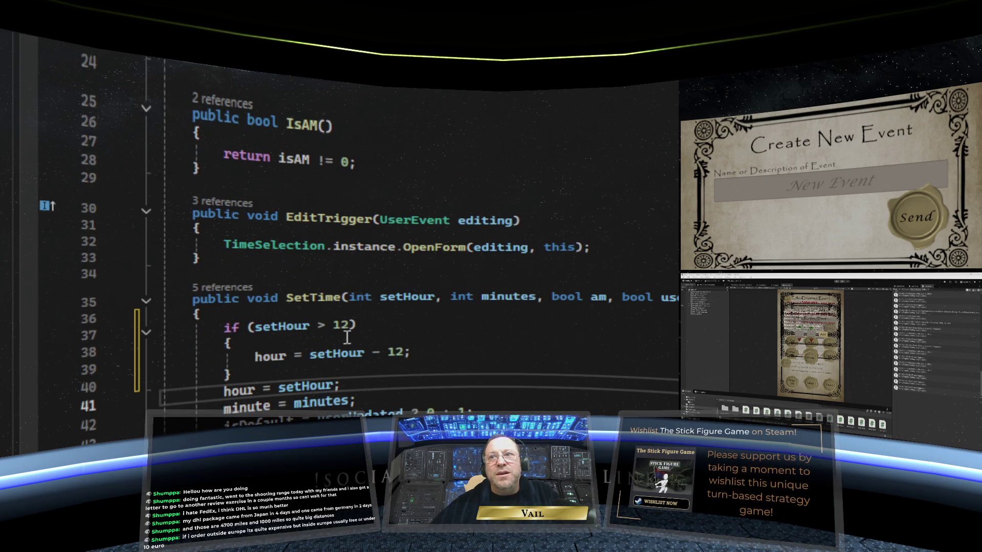
scroll(338, 339, "down", 2)
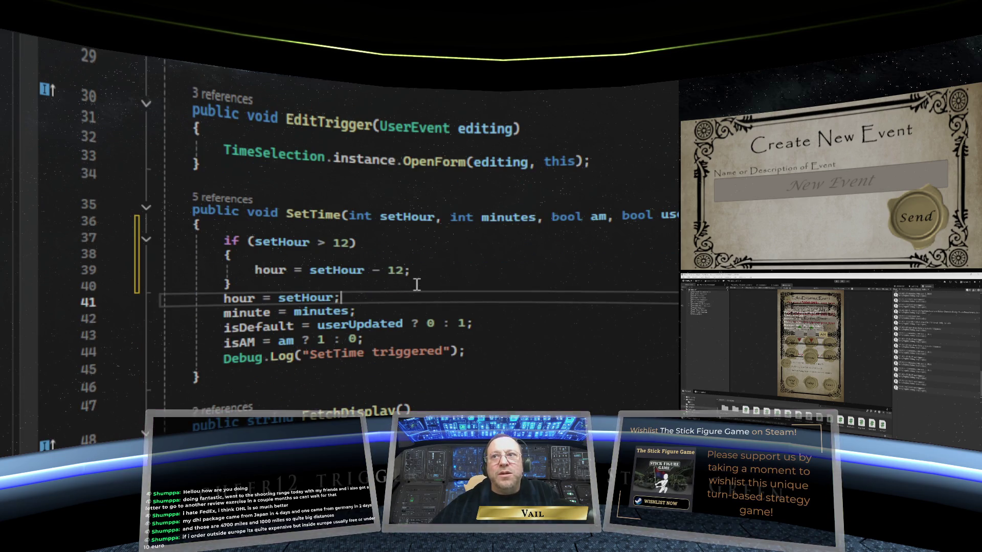
scroll(353, 259, "down", 1)
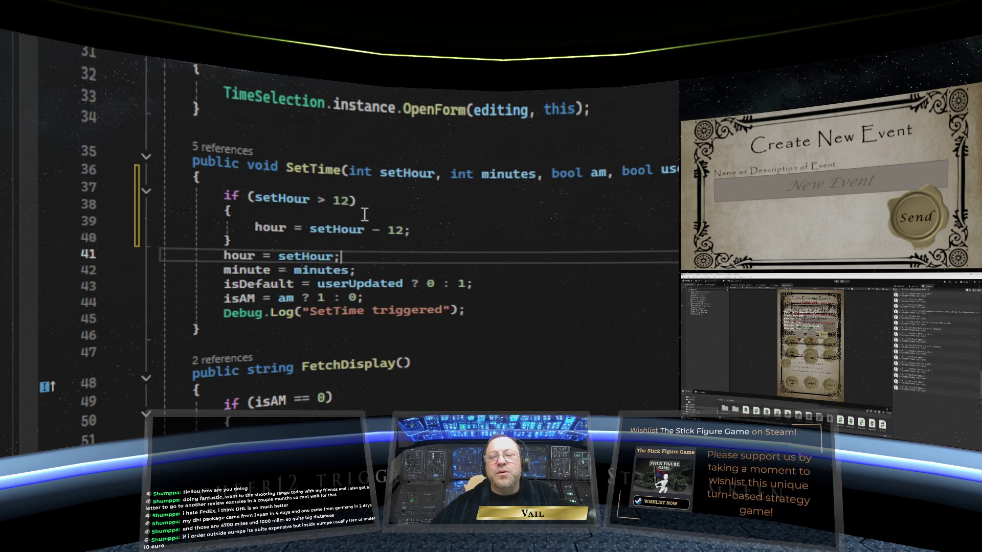
scroll(363, 215, "up", 7)
scroll(416, 225, "down", 2)
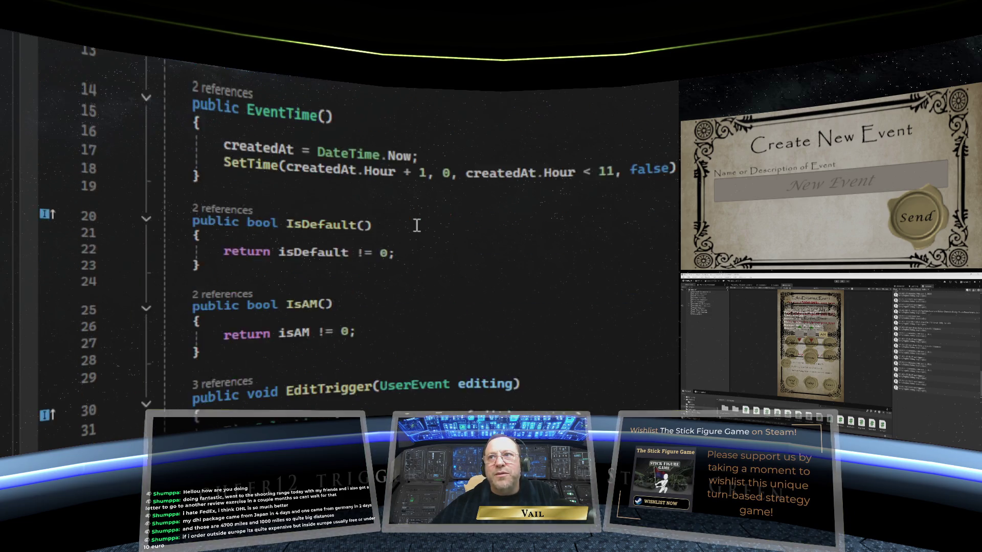
scroll(417, 225, "down", 6)
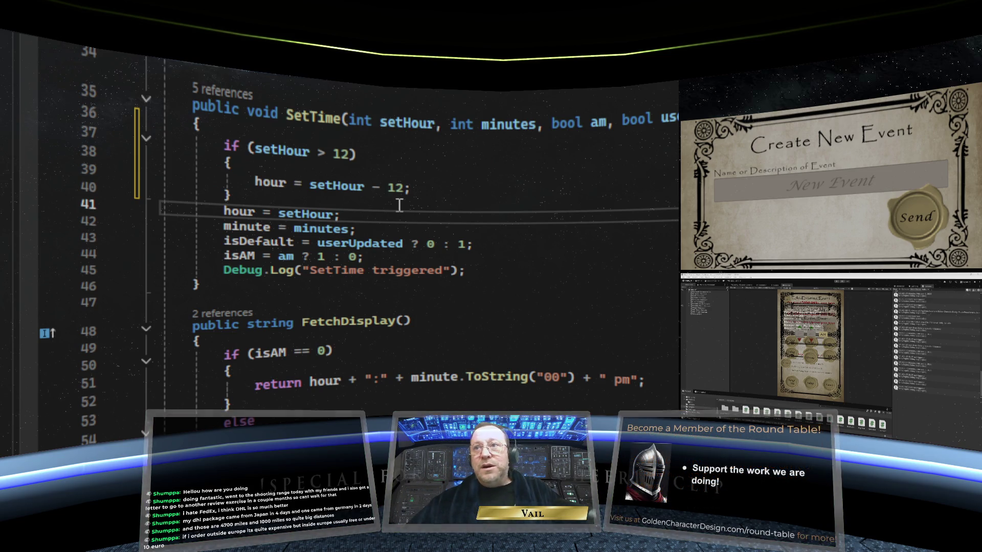
Add an empty else block right after SetTime's setHour > 12 if block.
left_click(360, 231)
left_click(495, 249)
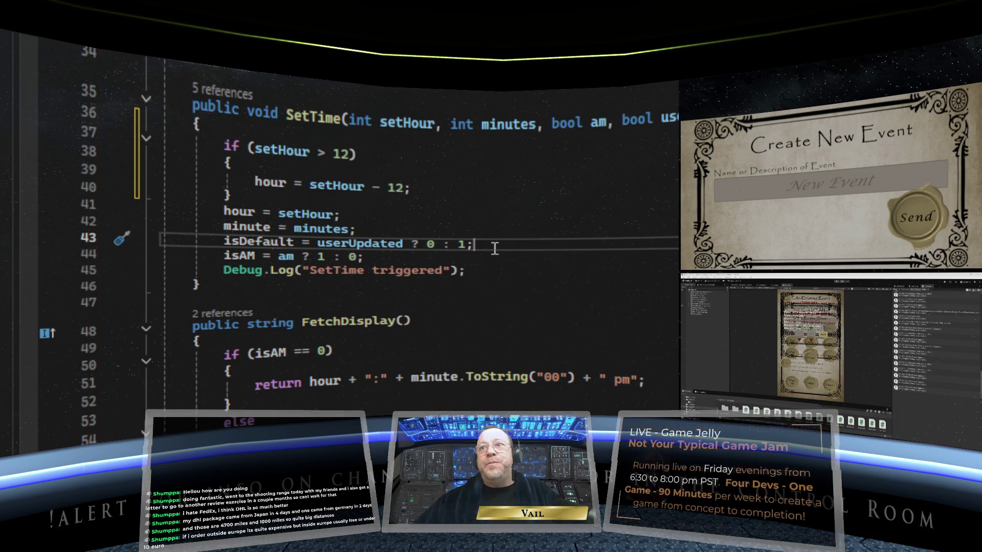
left_click(356, 230)
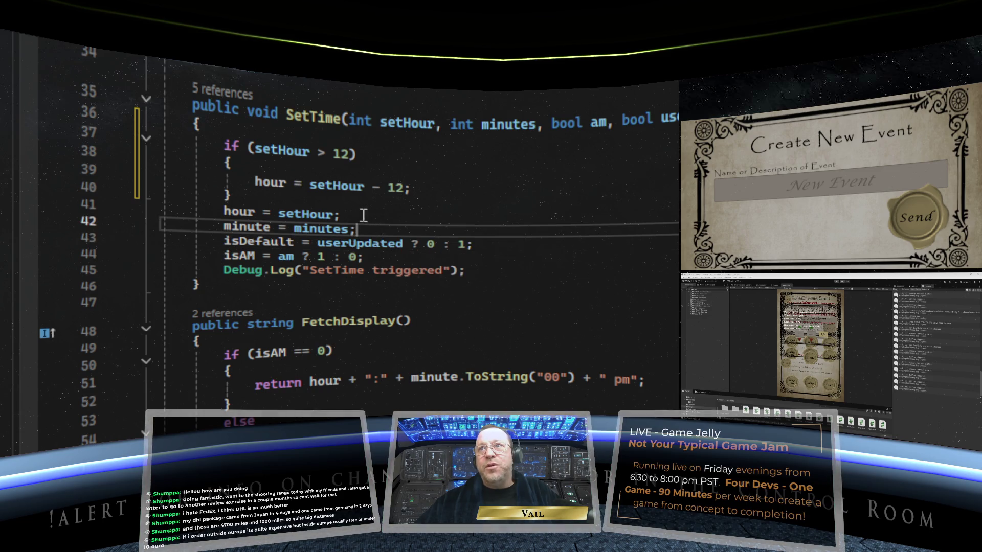
left_click(289, 199)
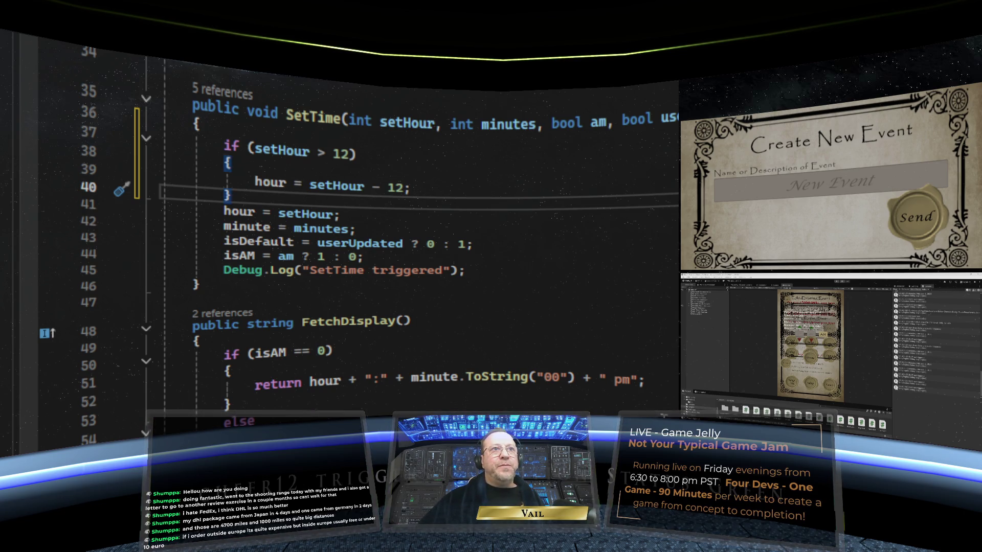
key("Return")
type("else")
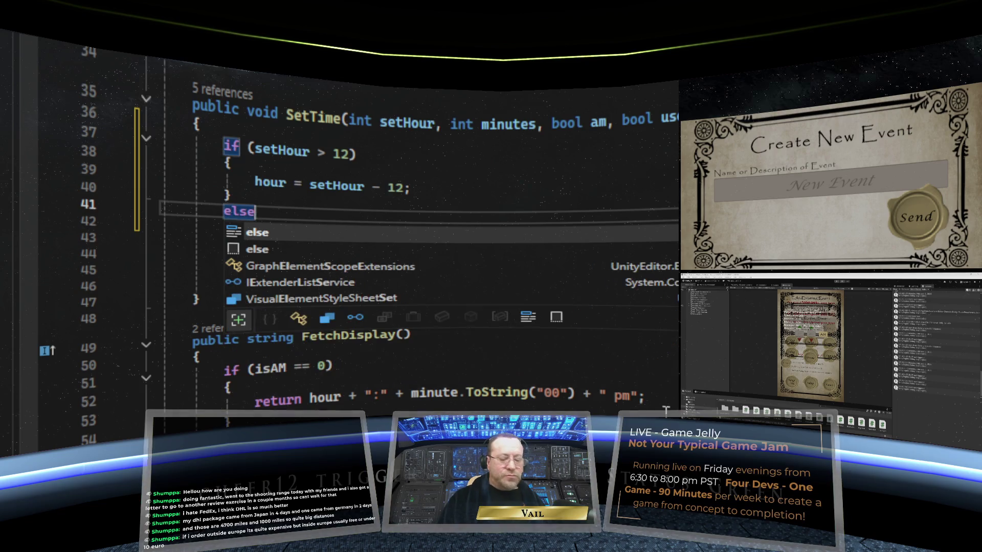
type(" {")
key("Return")
Move the hour = setHour; statement into the else block and delete the leftover blank line.
left_click_drag(382, 270, 254, 270)
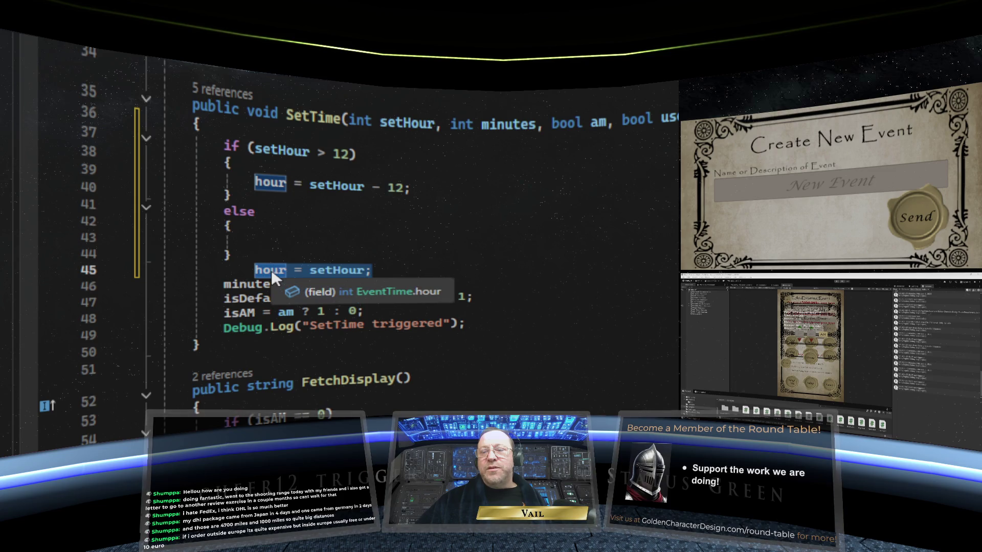
right_click(272, 274)
key("ctrl+x")
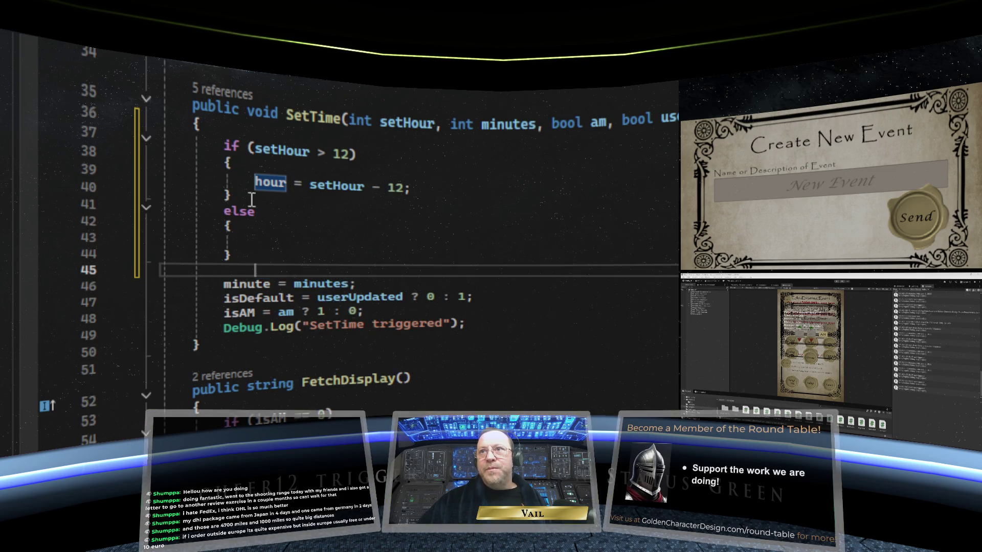
left_click(260, 243)
right_click(262, 245)
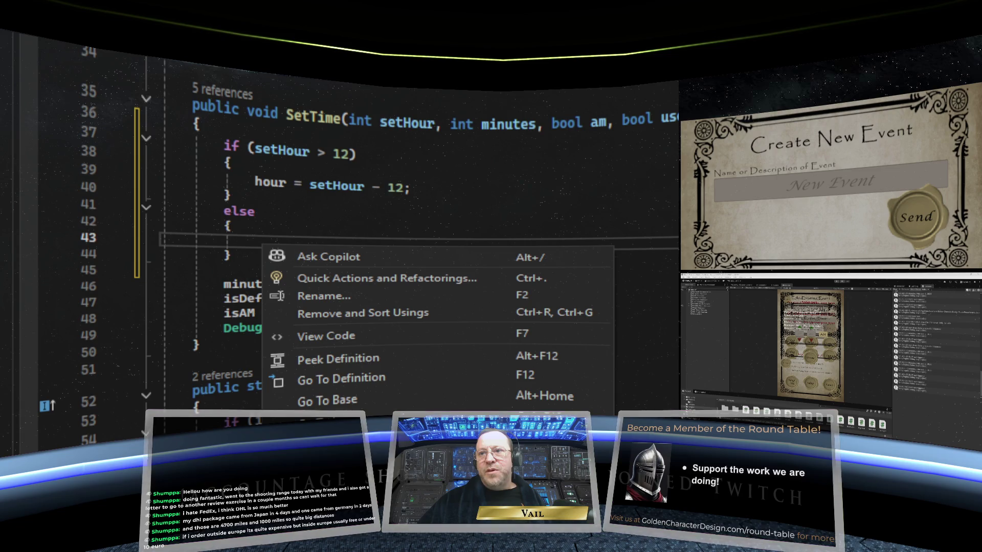
key("ctrl+v")
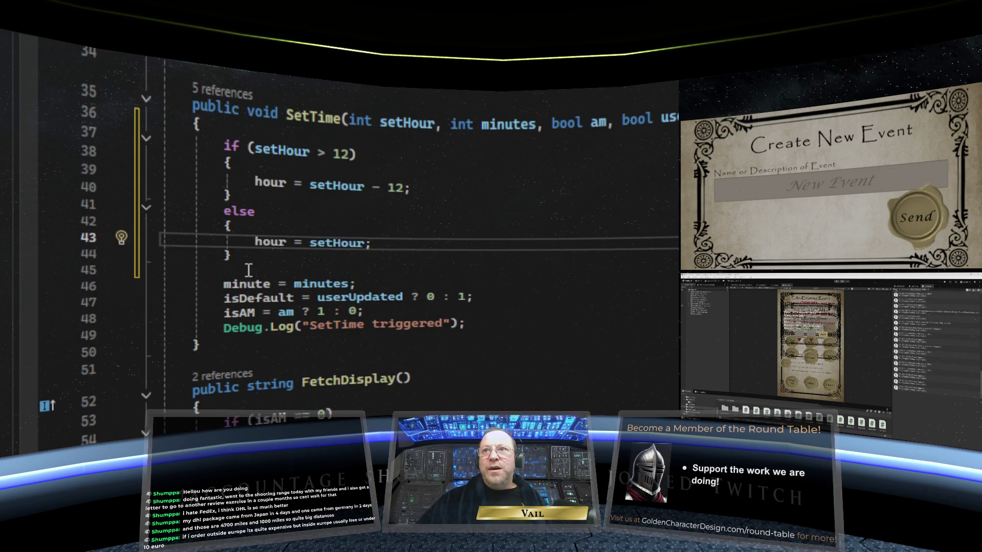
left_click(249, 270)
key("shift+Home")
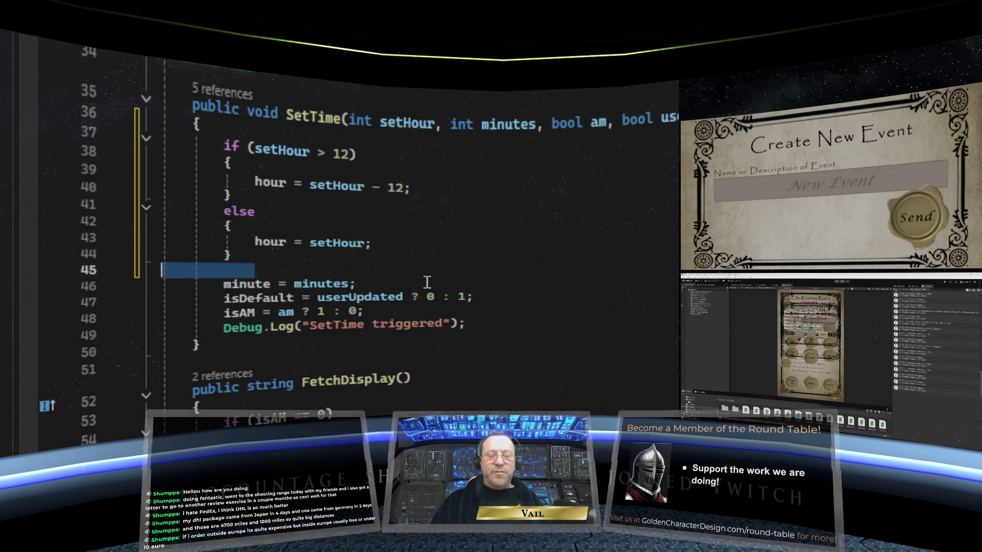
key("BackSpace")
key("BackSpace")
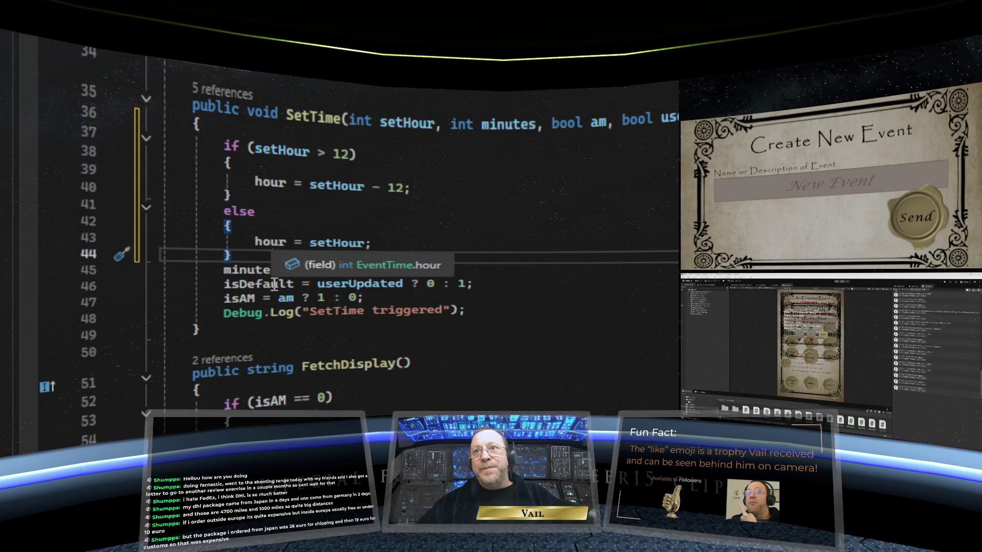
left_click(388, 270)
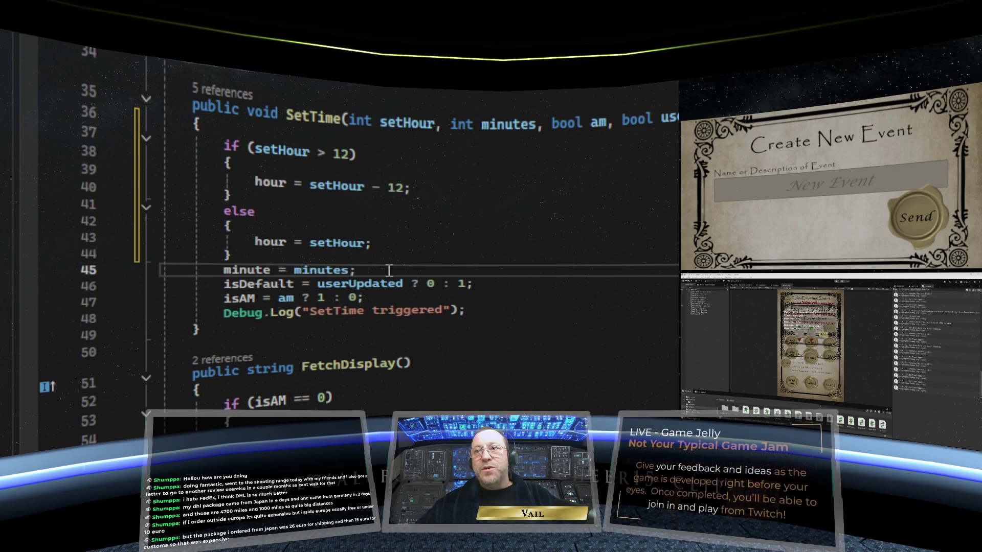
Scroll through EventTime.cs to review the revised SetTime and FetchDisplay code.
scroll(369, 268, "up", 10)
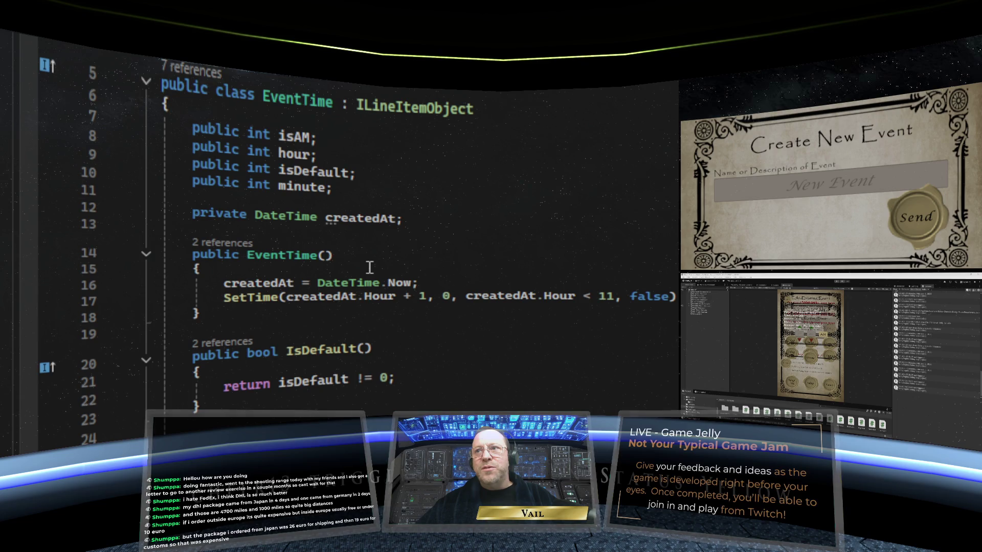
scroll(369, 267, "down", 9)
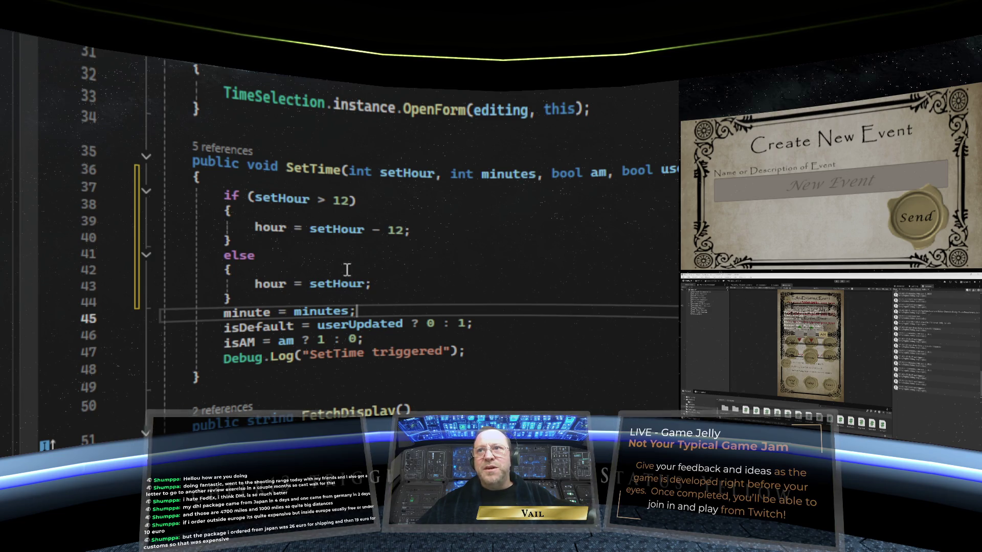
scroll(477, 254, "down", 1)
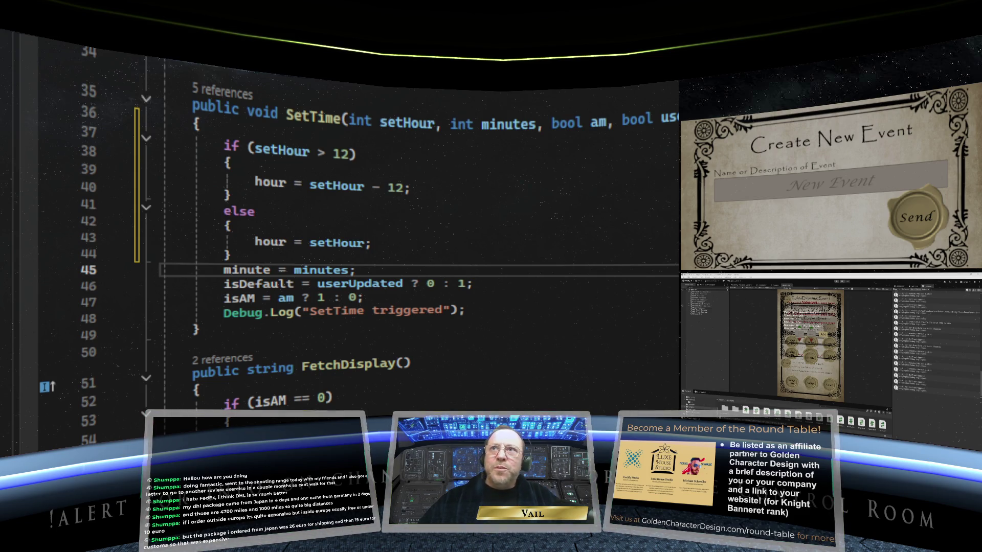
scroll(664, 304, "up", 10)
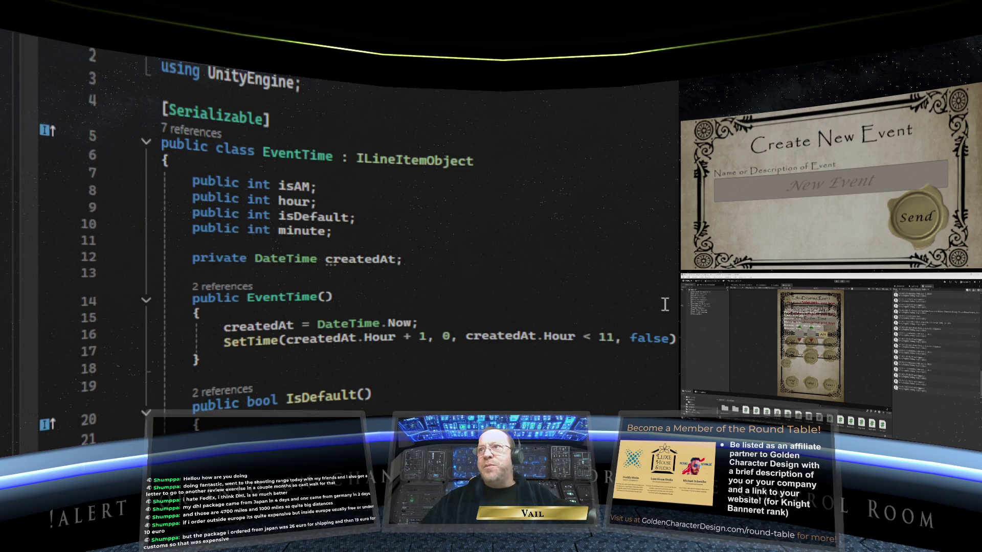
scroll(527, 240, "down", 14)
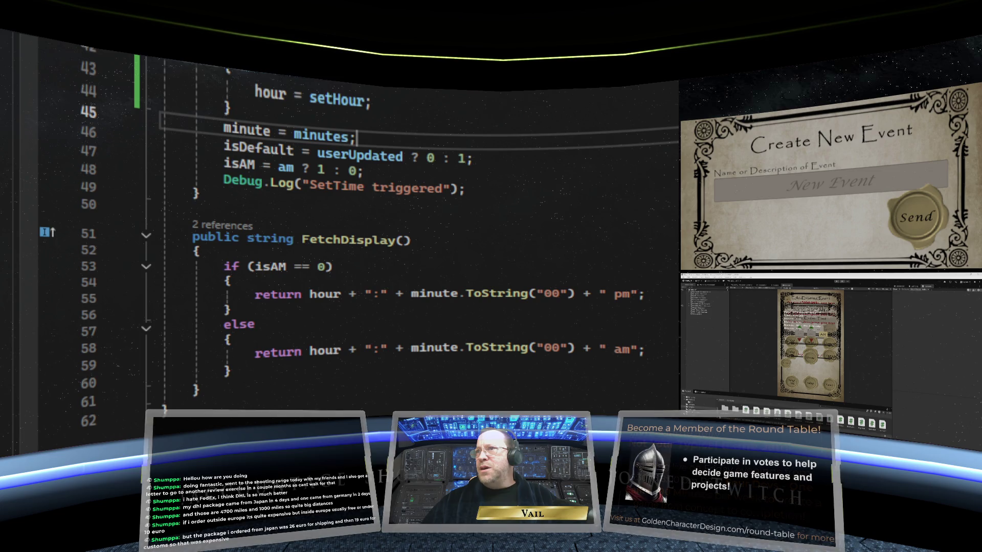
Switch to the StateMGR script, glance over it, then move to the CreateNewEventForm script.
key("ctrl+Tab")
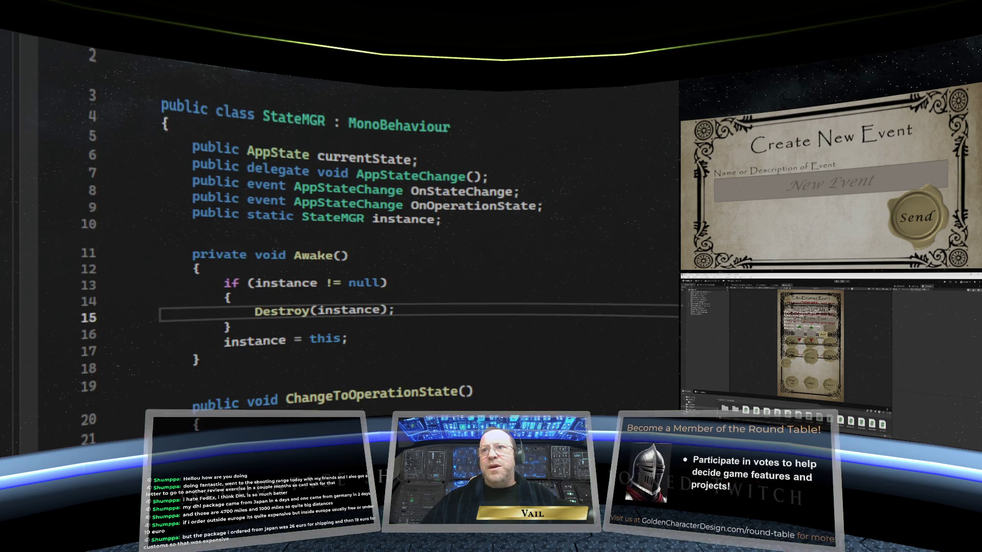
scroll(619, 254, "down", 5)
scroll(619, 254, "up", 6)
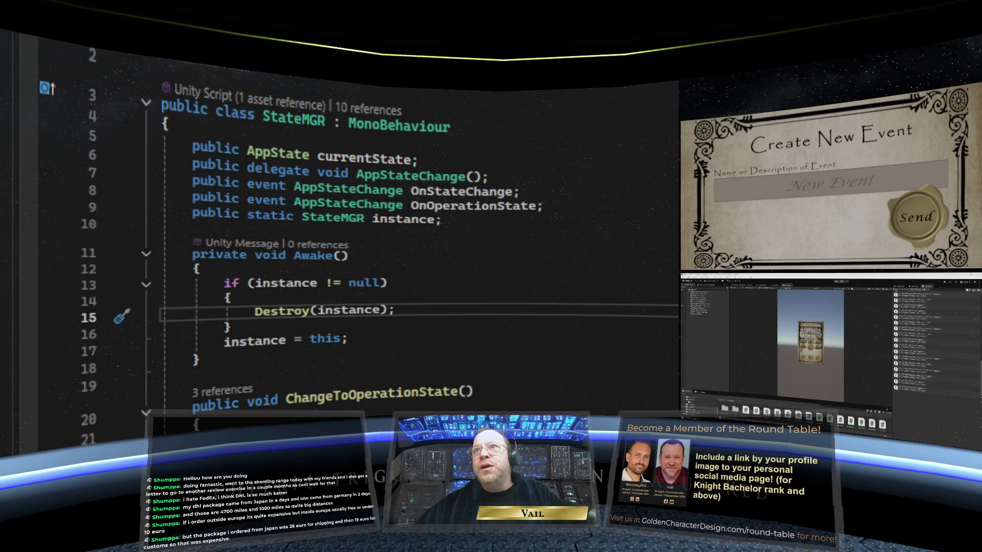
key("Page_Down")
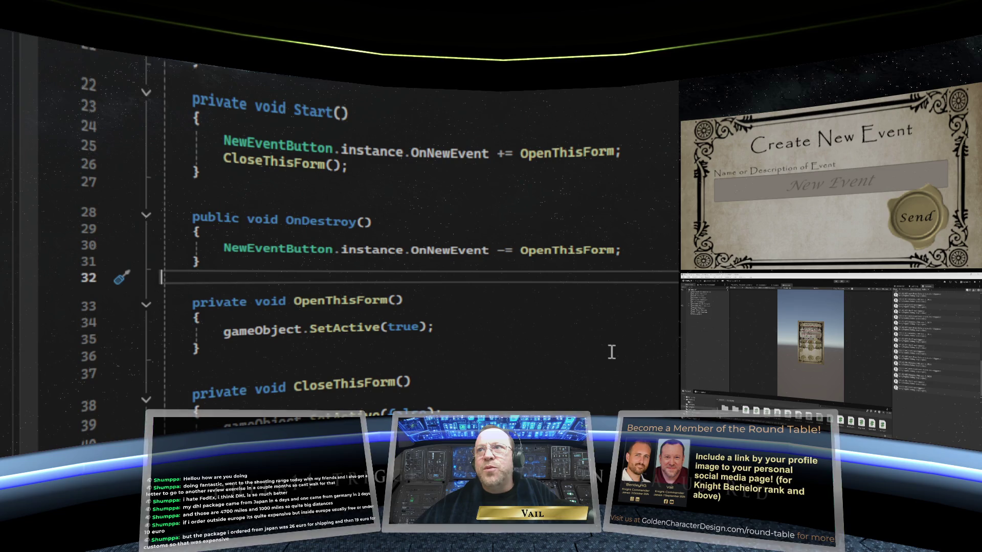
Check CreateNewEventForm's OnNewEvent subscription in Start and its OnDestroy method.
scroll(611, 352, "up", 2)
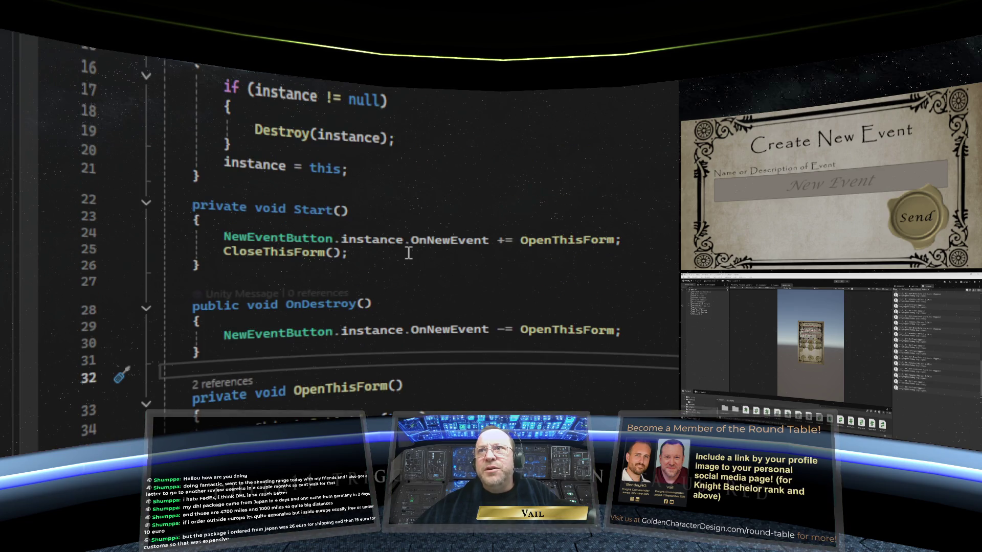
scroll(408, 253, "up", 3)
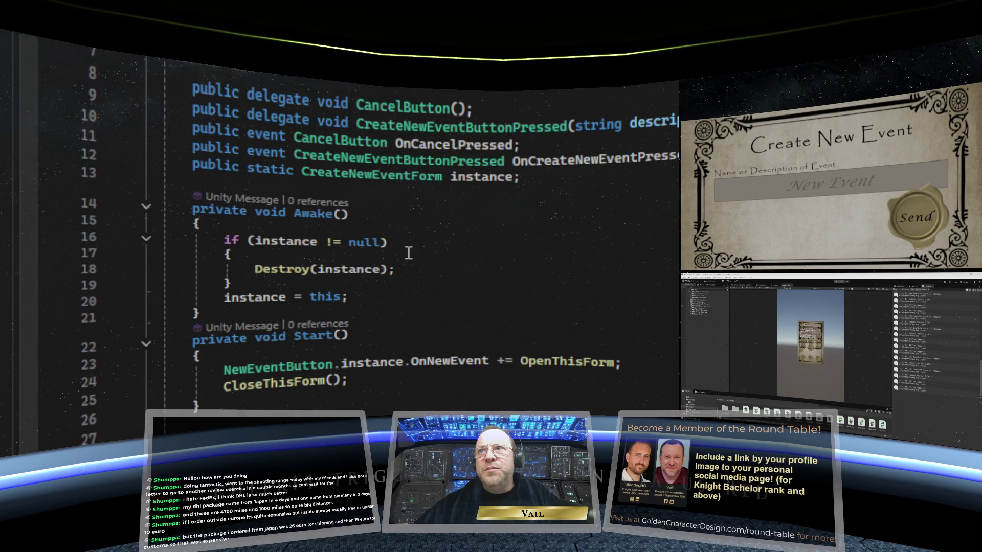
scroll(408, 253, "down", 4)
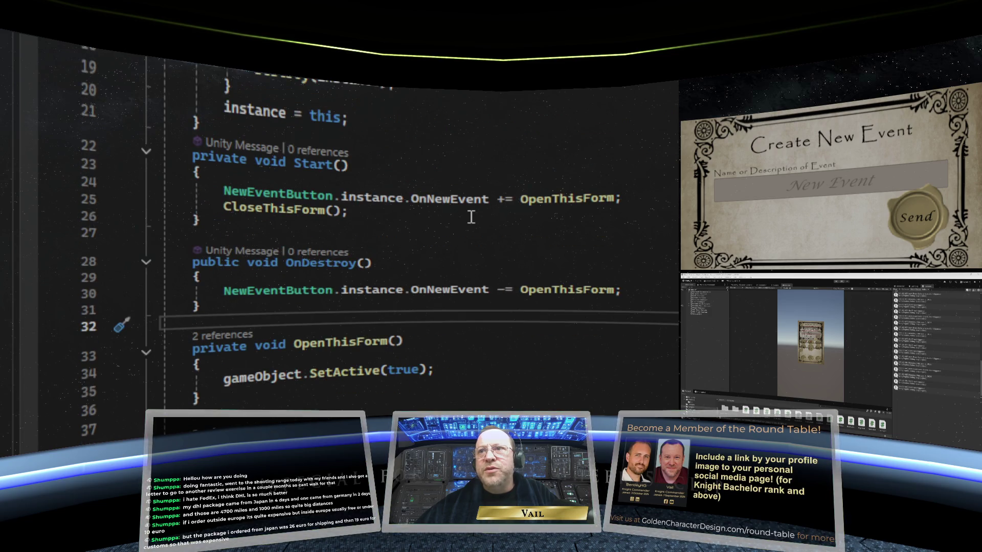
scroll(471, 217, "down", 3)
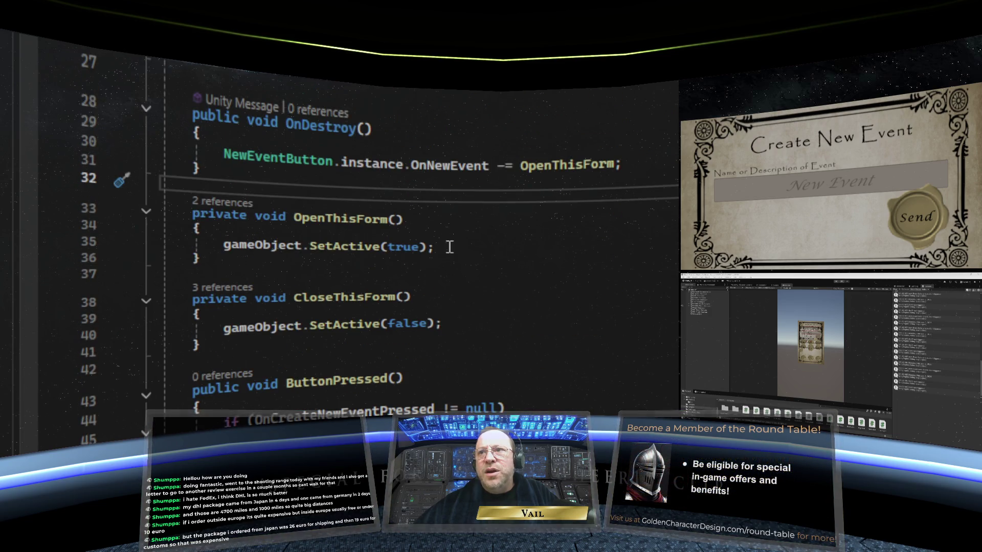
scroll(450, 247, "up", 3)
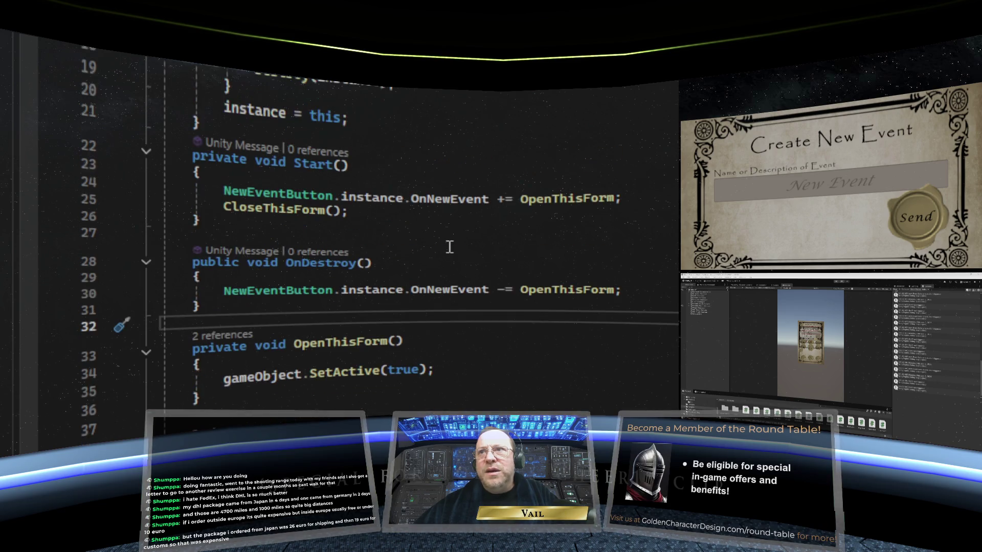
scroll(449, 247, "up", 1)
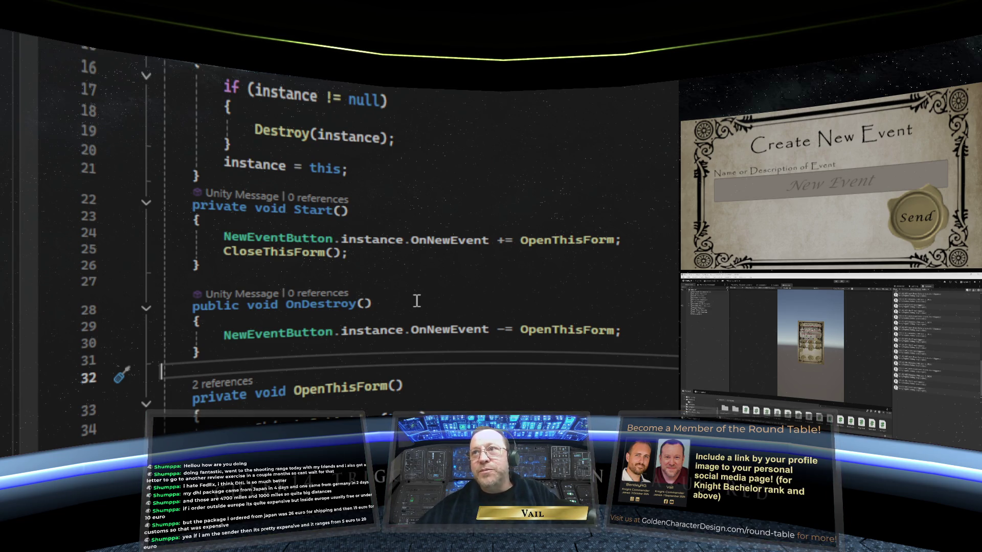
left_click(423, 256)
left_click(417, 307)
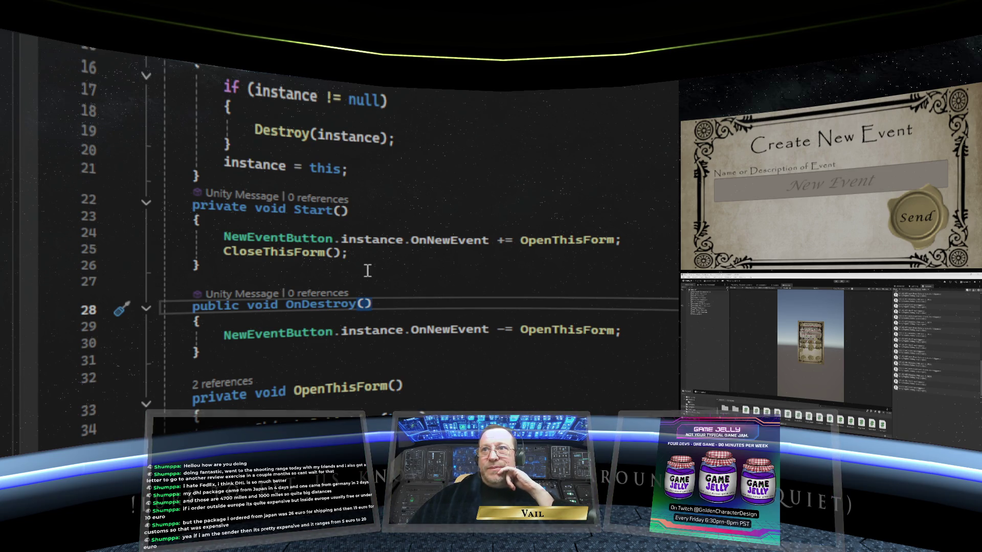
Scroll back up through the form script and switch to the NewEventButton script.
scroll(377, 259, "up", 1)
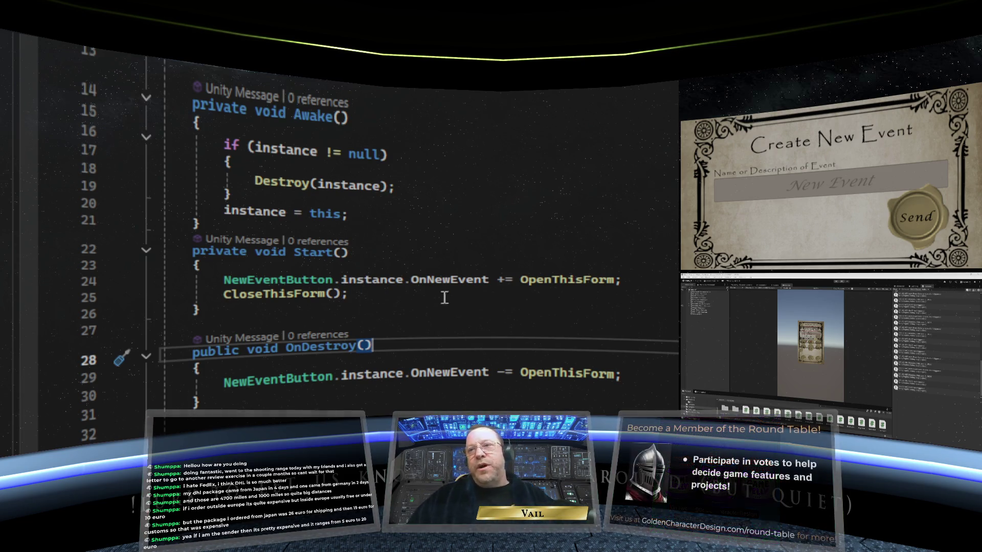
scroll(427, 166, "up", 2)
scroll(427, 164, "up", 2)
scroll(427, 165, "down", 6)
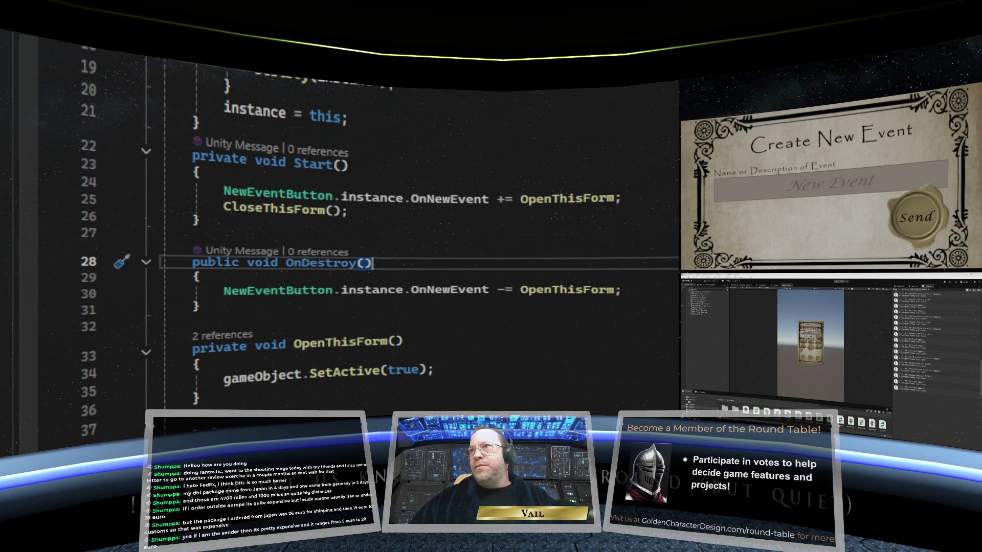
key("ctrl+Tab")
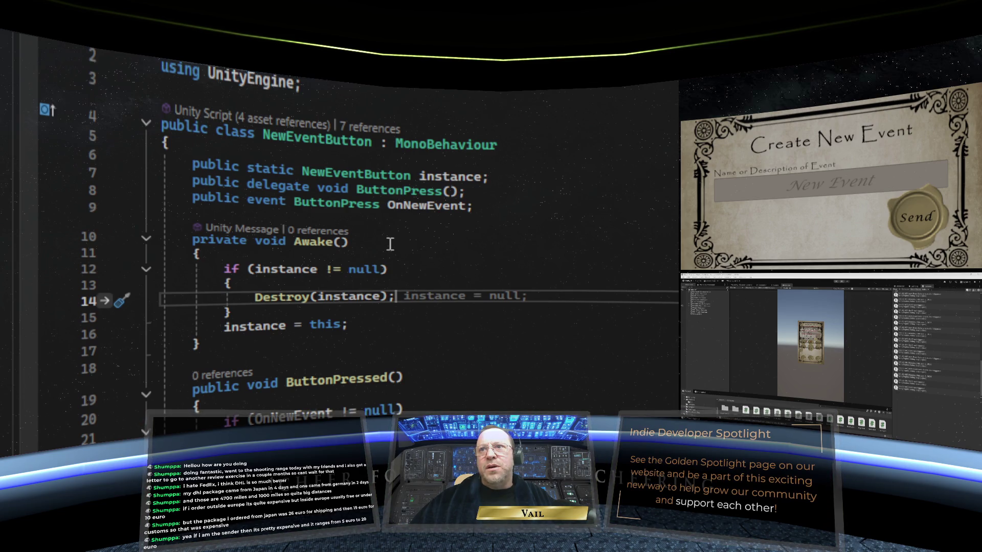
Review NewEventButton's ButtonPressed code that raises OnNewEvent.
scroll(389, 244, "down", 2)
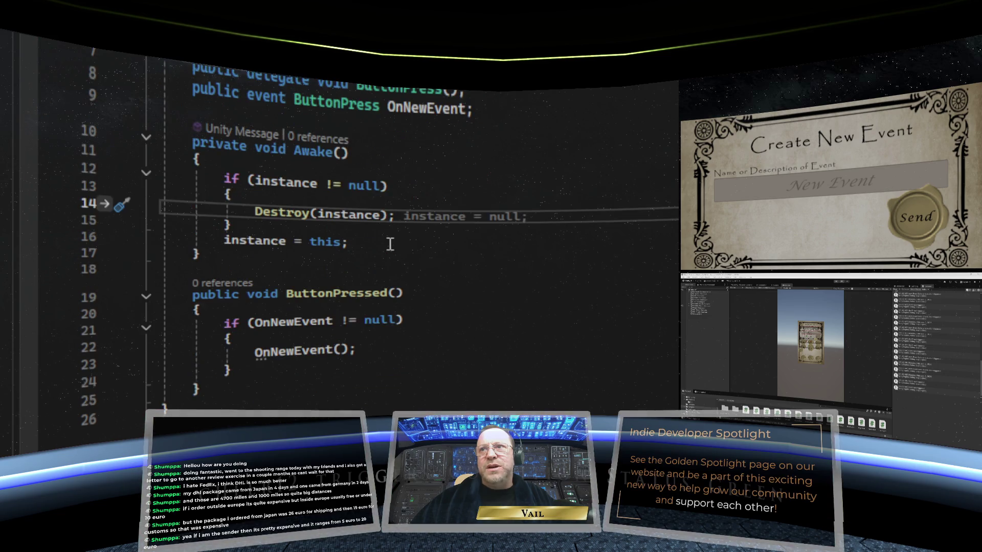
scroll(390, 251, "down", 2)
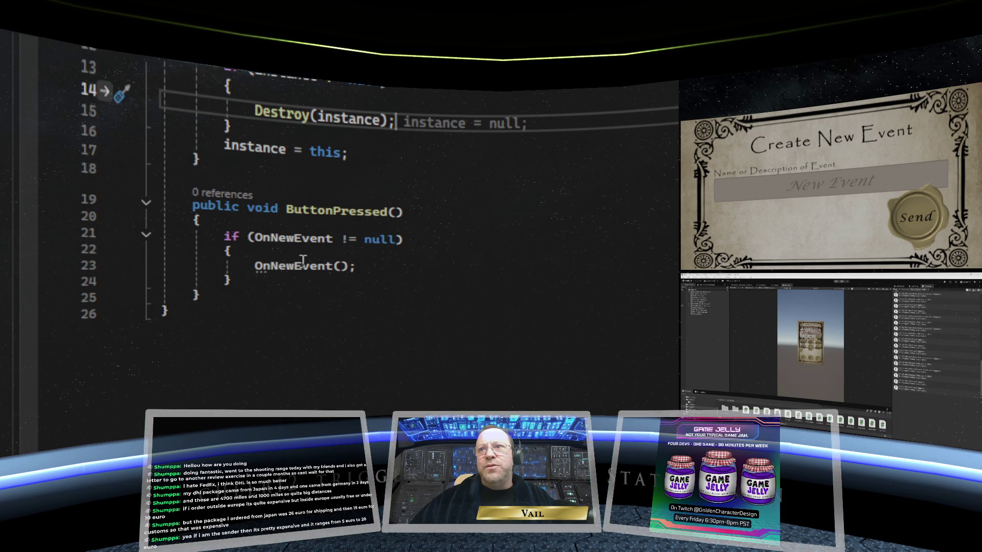
scroll(431, 269, "up", 4)
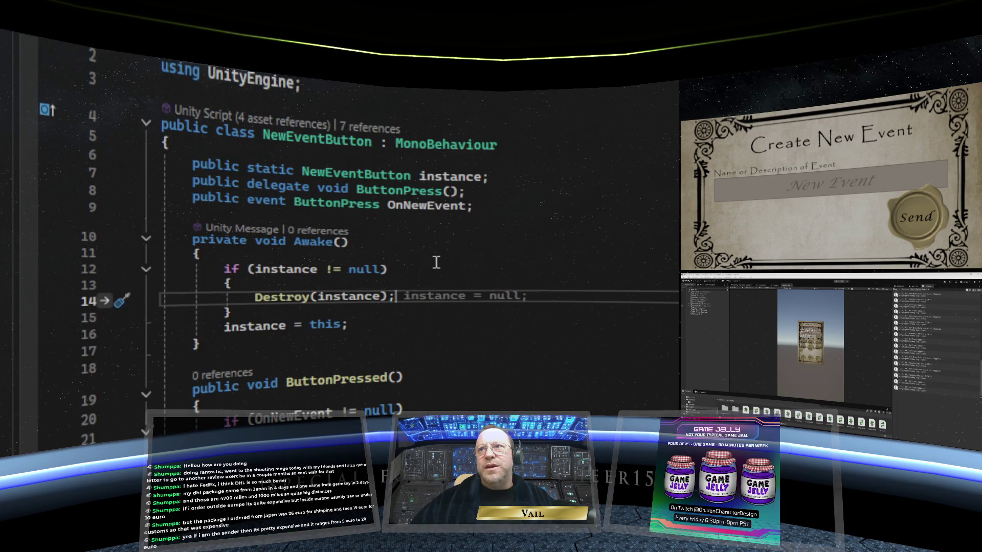
Return to CreateNewEventForm and review its OpenThisForm and CloseThisForm methods.
key("Page_Down")
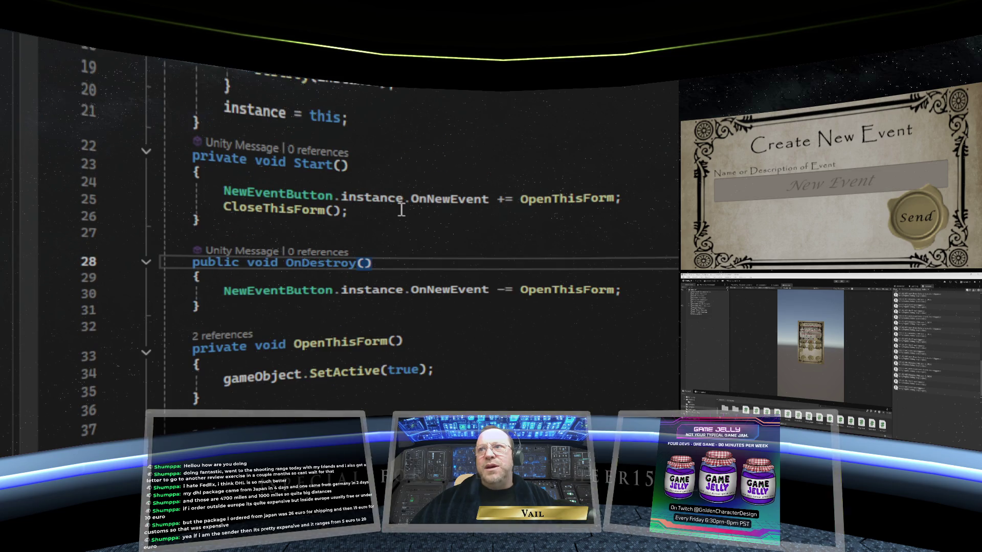
scroll(397, 208, "up", 2)
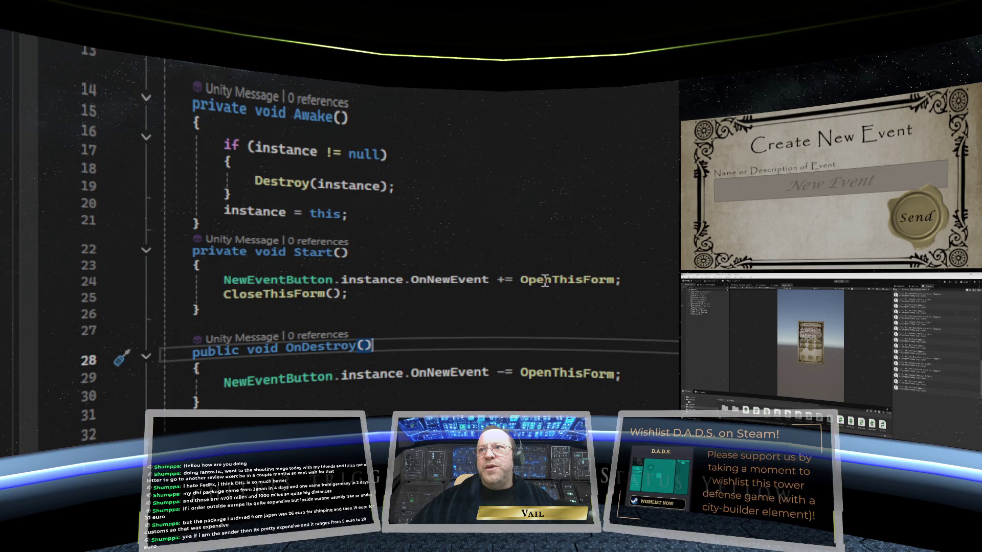
scroll(421, 290, "down", 3)
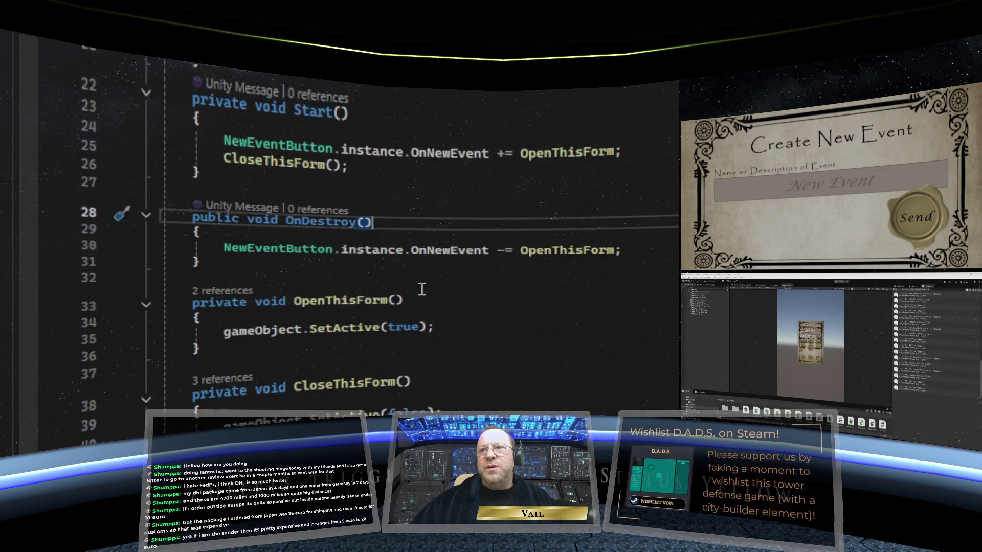
scroll(422, 290, "down", 1)
scroll(317, 301, "down", 2)
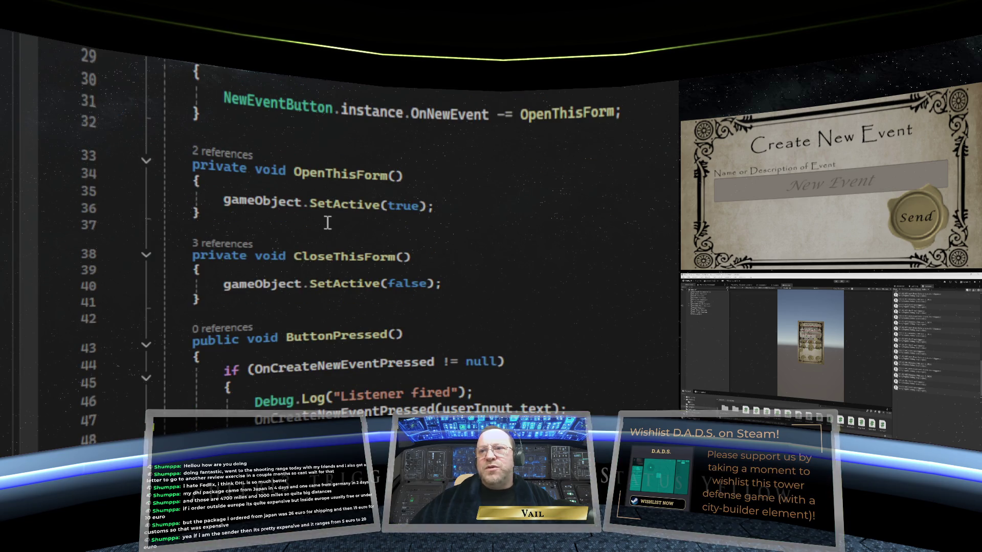
scroll(327, 223, "up", 9)
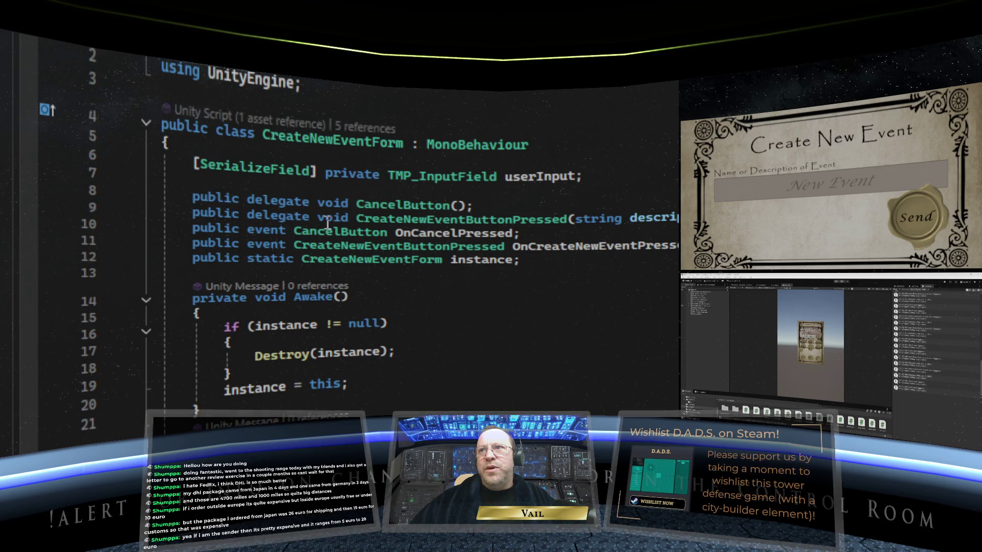
scroll(327, 223, "down", 1)
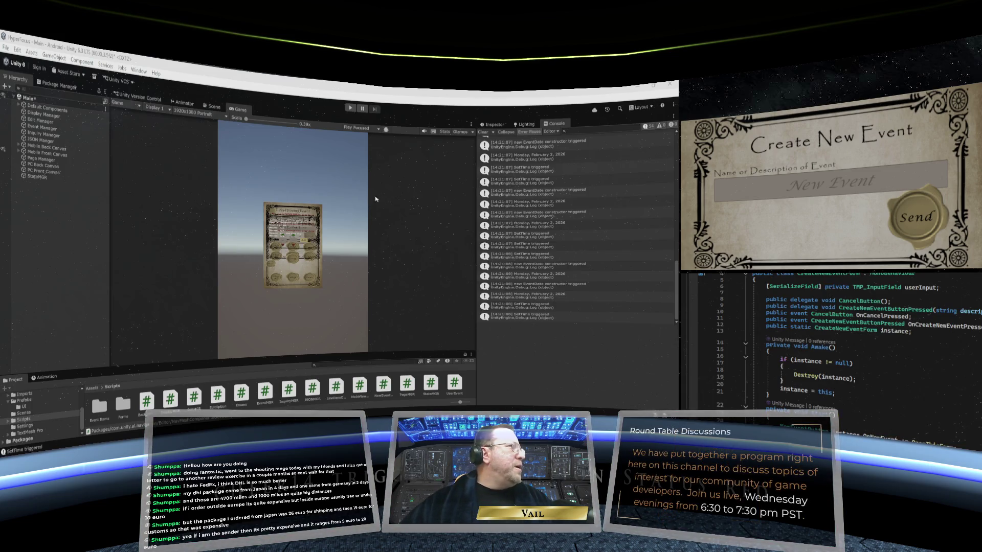
Show Unity's Inspector instead of the Console, review CreateNewEventForm, and expand Mobile Front Canvas.
left_click(505, 124)
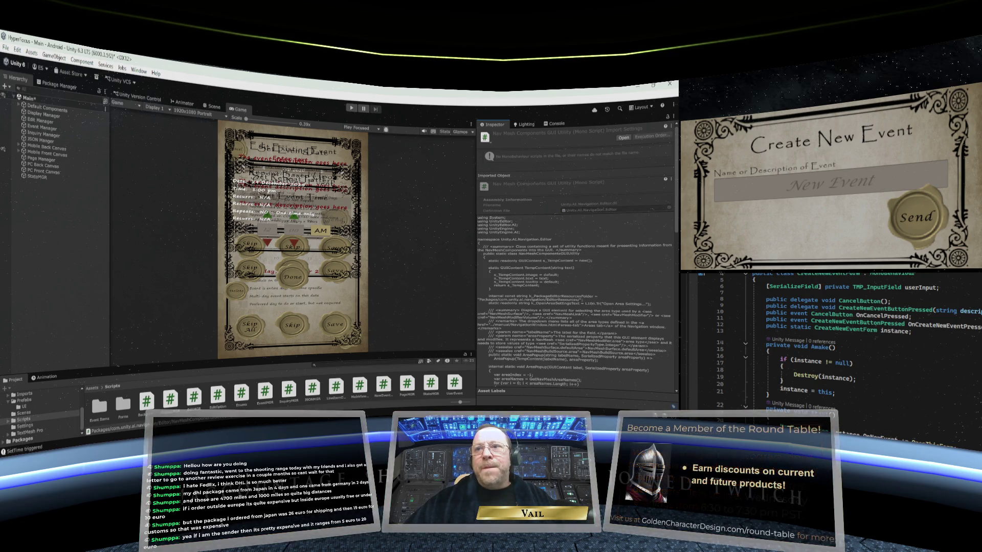
scroll(867, 407, "down", 6)
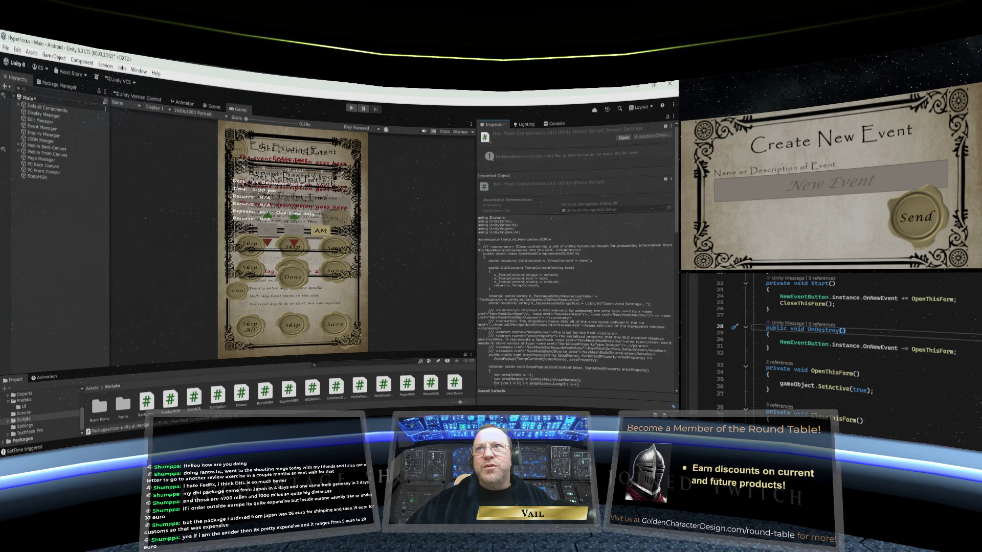
scroll(876, 350, "down", 1)
scroll(876, 350, "up", 3)
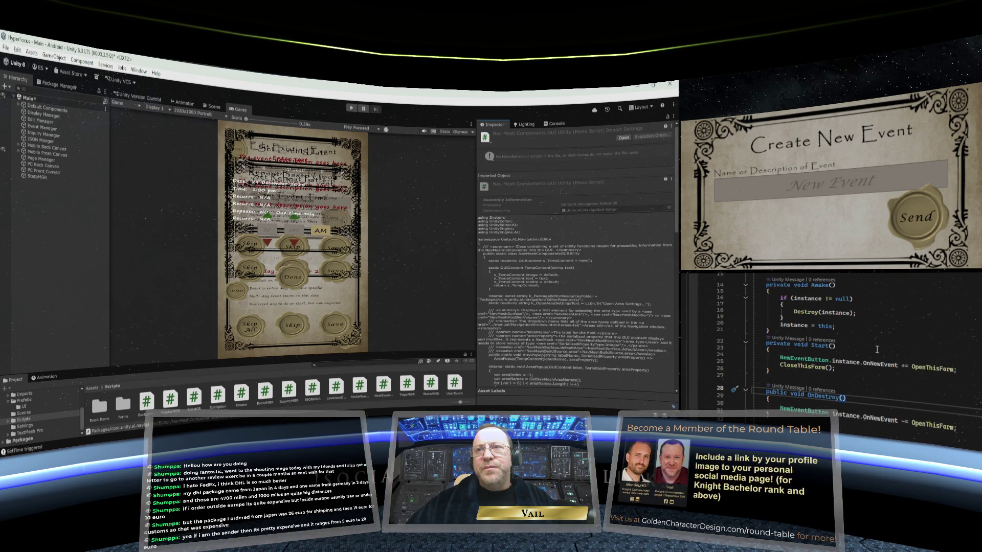
scroll(876, 350, "down", 3)
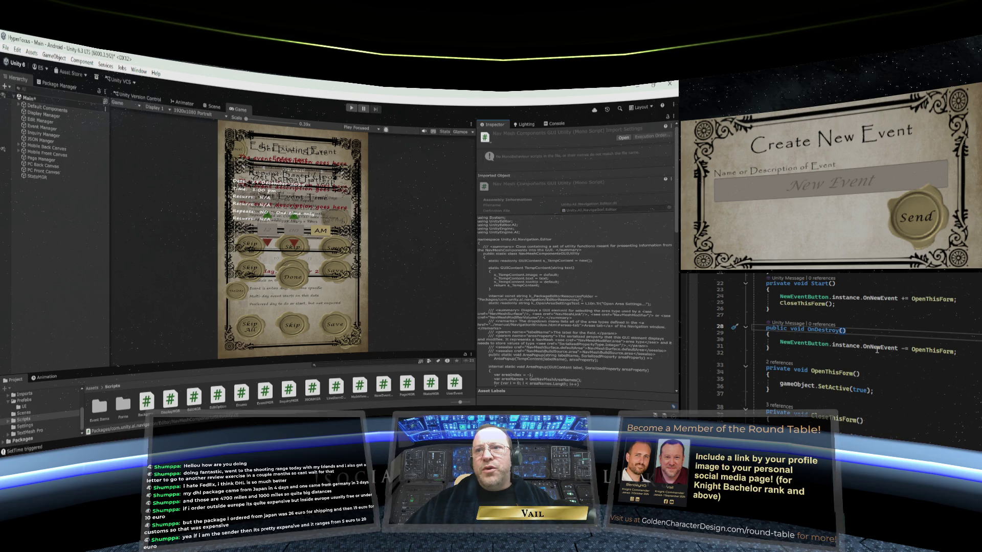
scroll(876, 350, "up", 5)
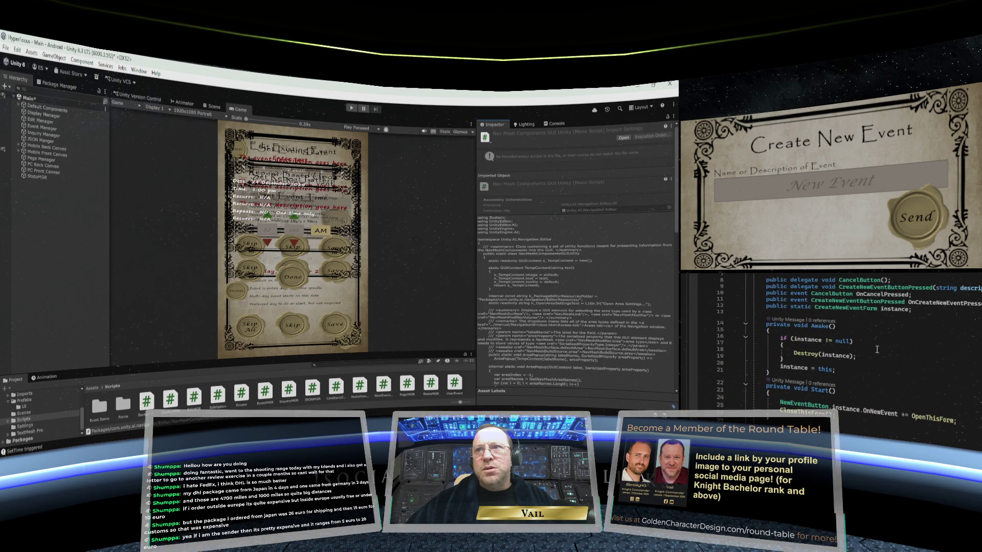
scroll(877, 350, "down", 1)
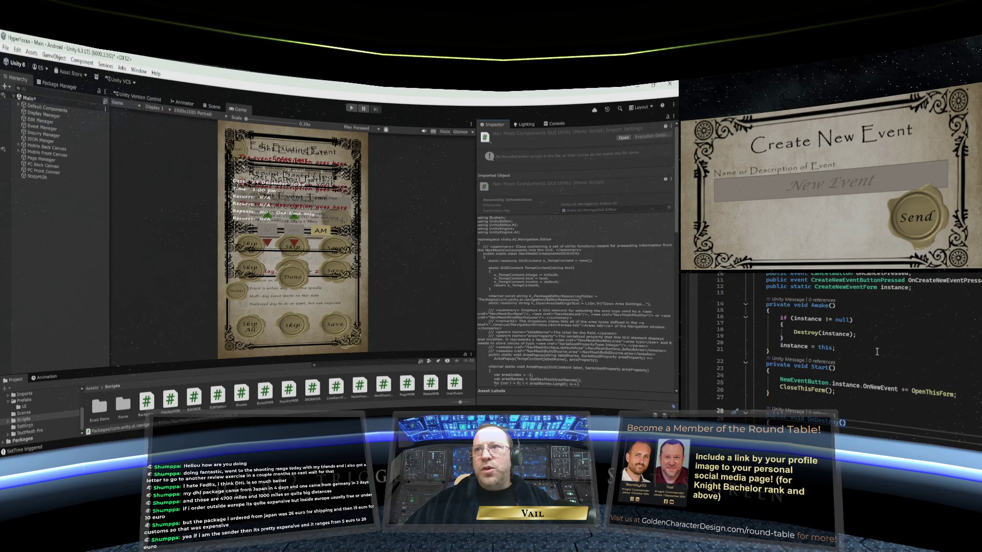
scroll(877, 352, "down", 1)
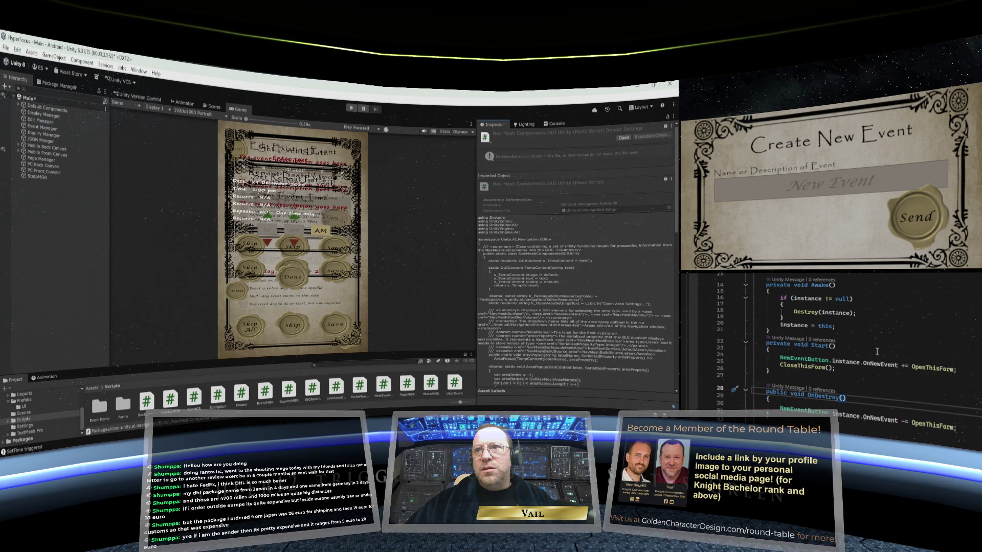
scroll(876, 351, "up", 4)
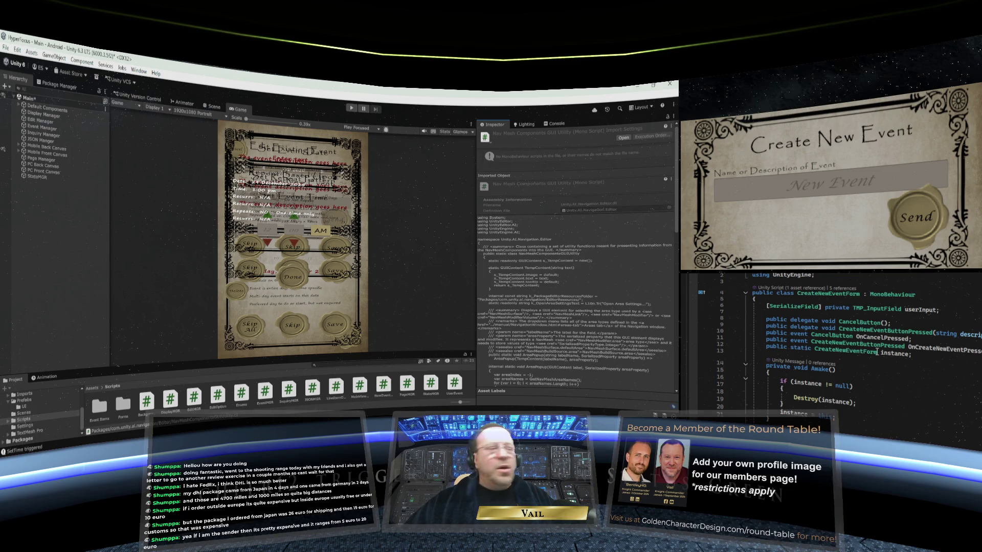
scroll(877, 352, "down", 3)
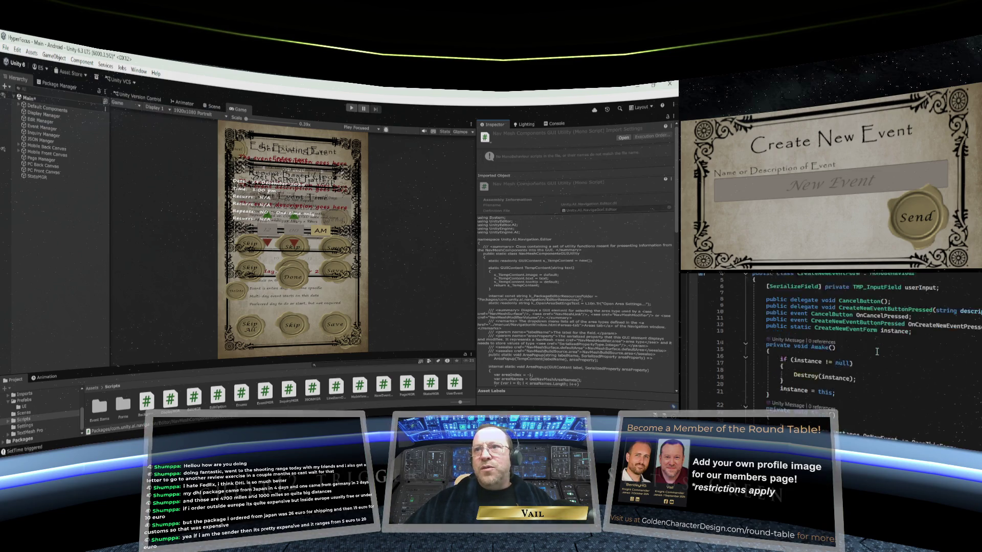
scroll(874, 385, "up", 3)
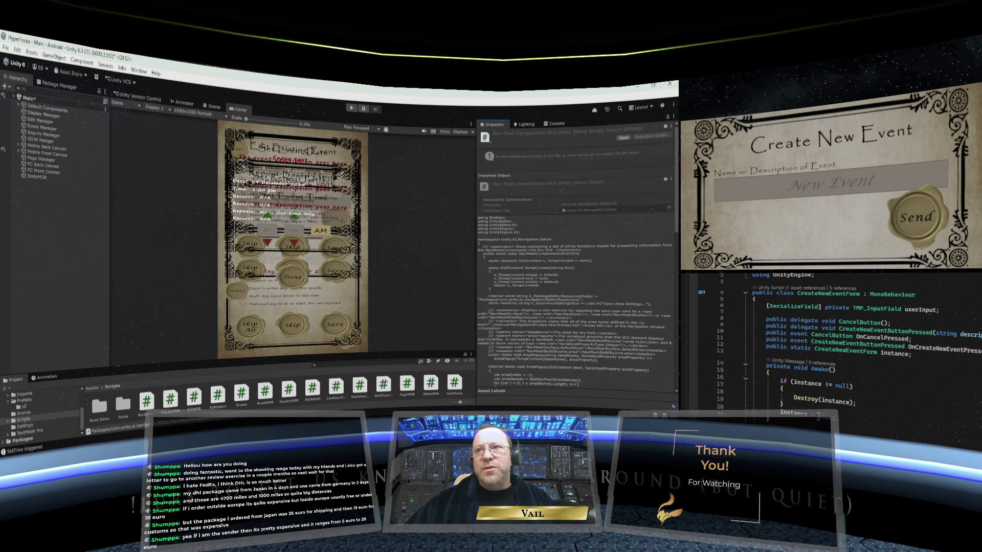
scroll(838, 347, "down", 2)
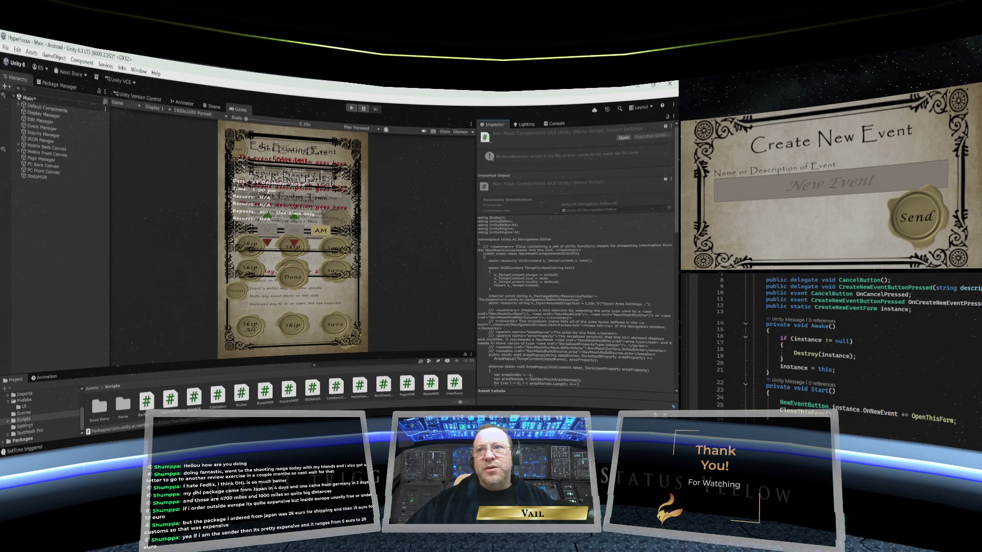
scroll(839, 348, "down", 5)
scroll(837, 375, "up", 7)
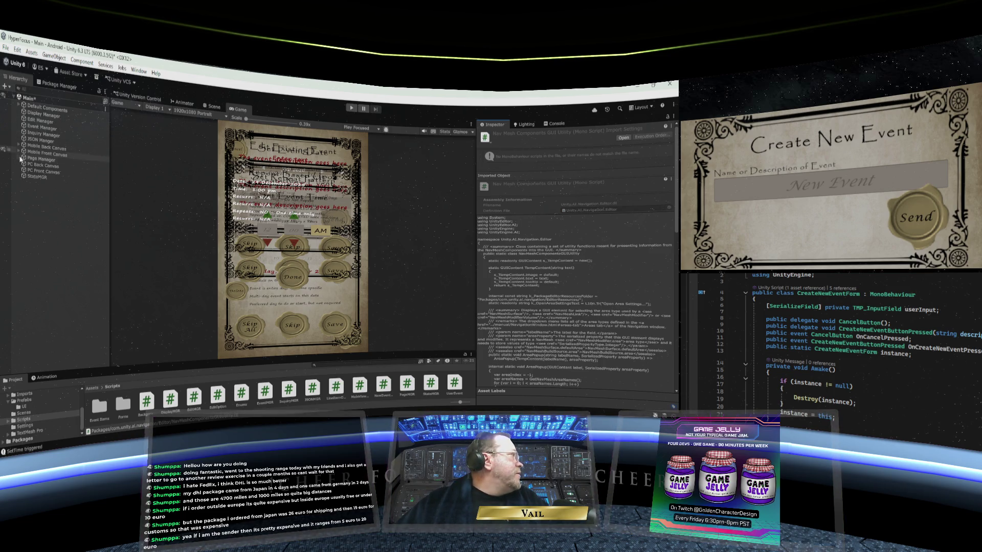
left_click(18, 153)
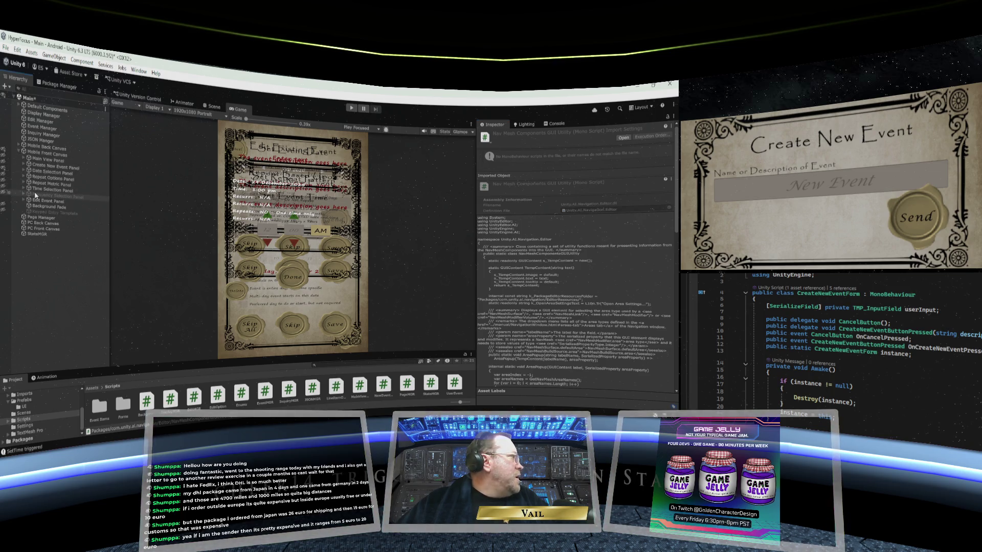
left_click(24, 167)
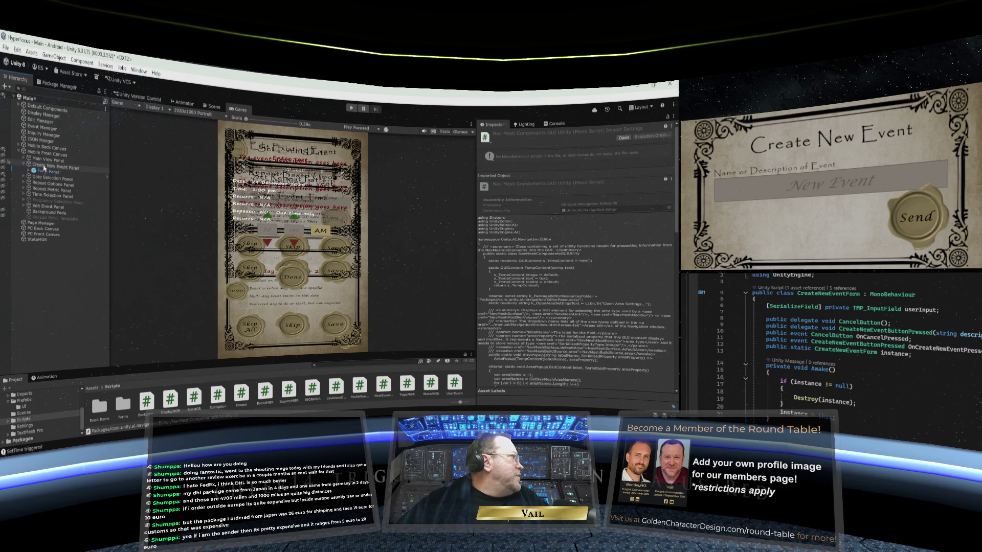
left_click(45, 167)
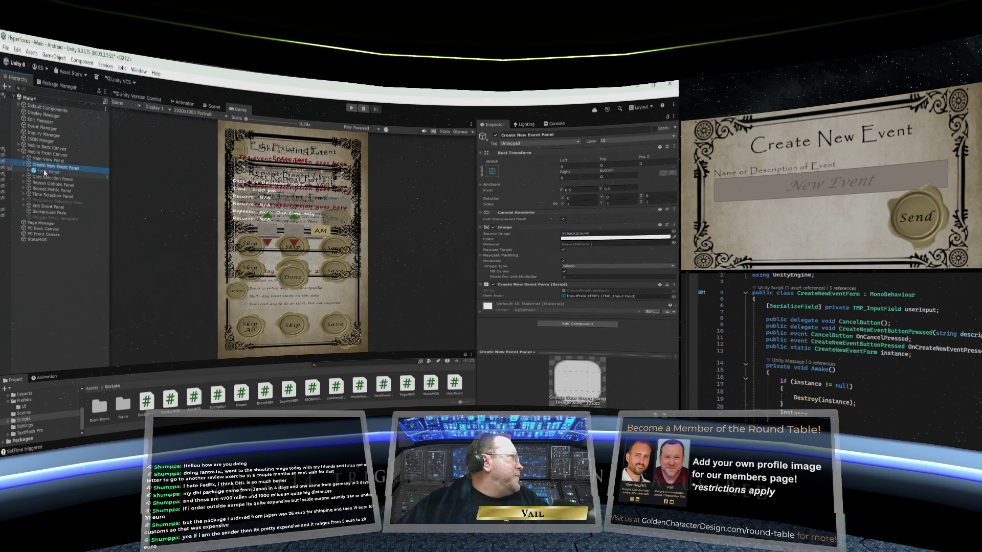
left_click(44, 173)
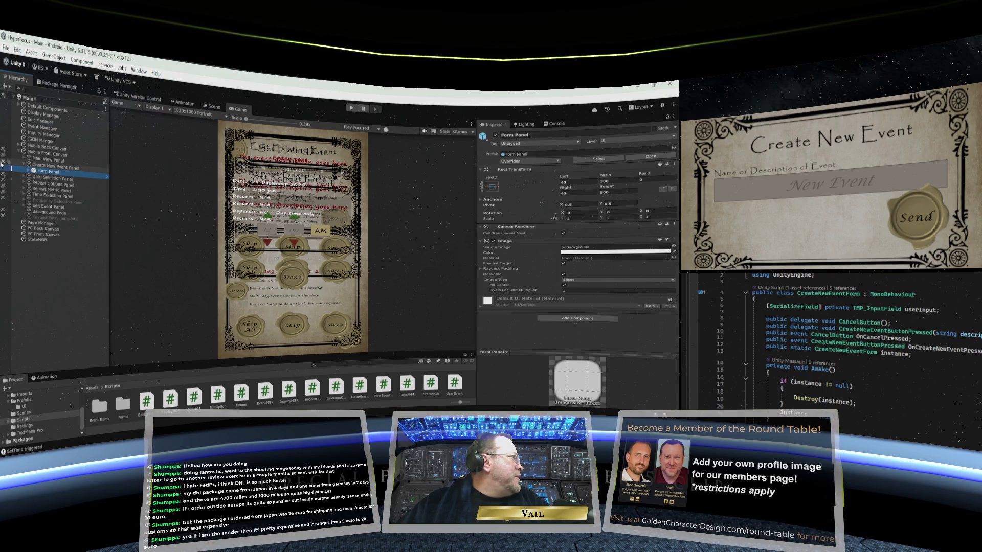
left_click(209, 107)
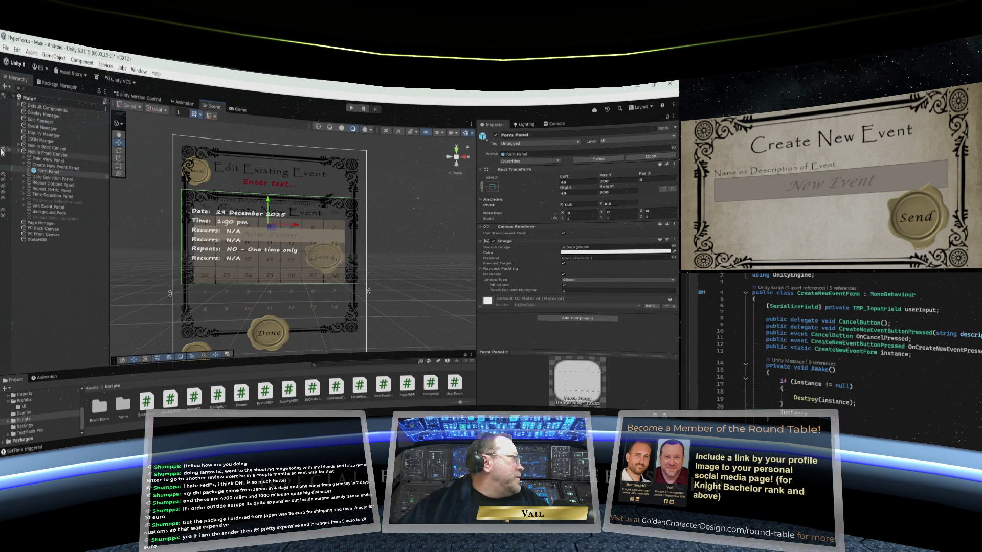
Hide the calendar and Edit Existing Event panels and select the Create New Event Panel.
left_click(4, 177)
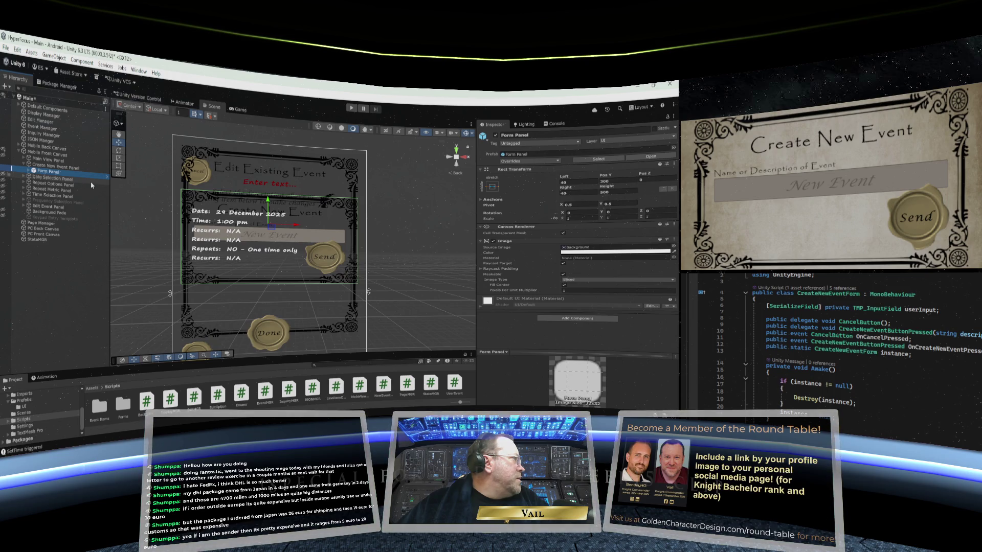
left_click(4, 207)
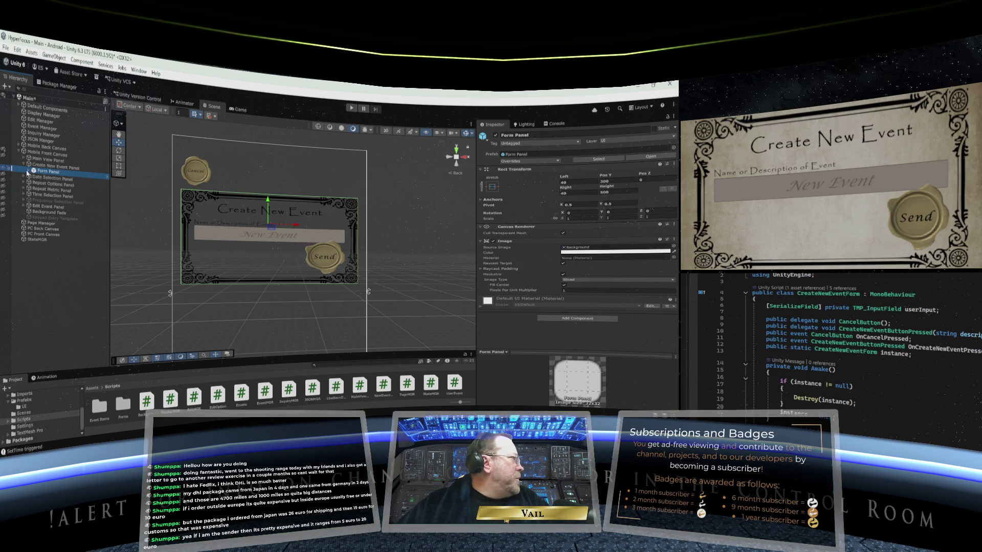
left_click(47, 167)
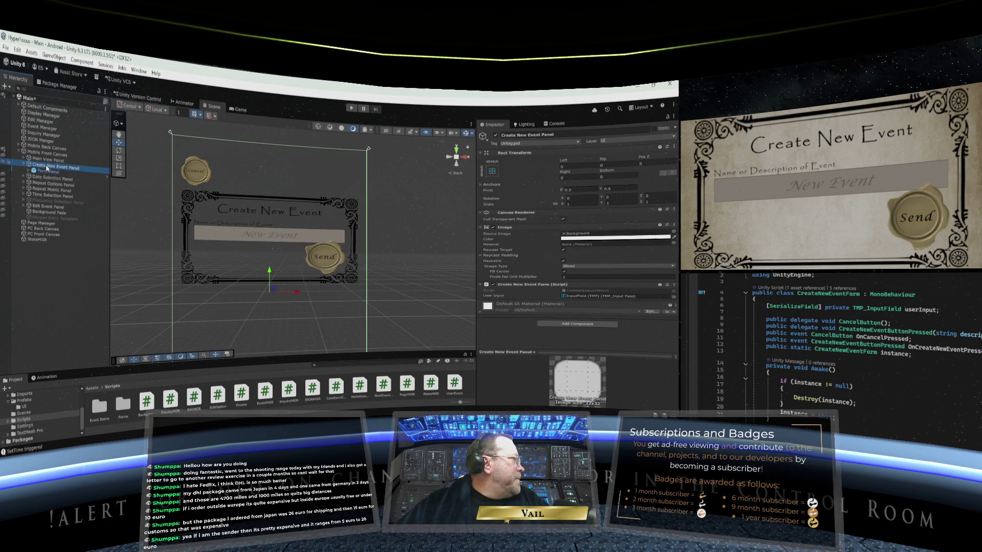
left_click(24, 178)
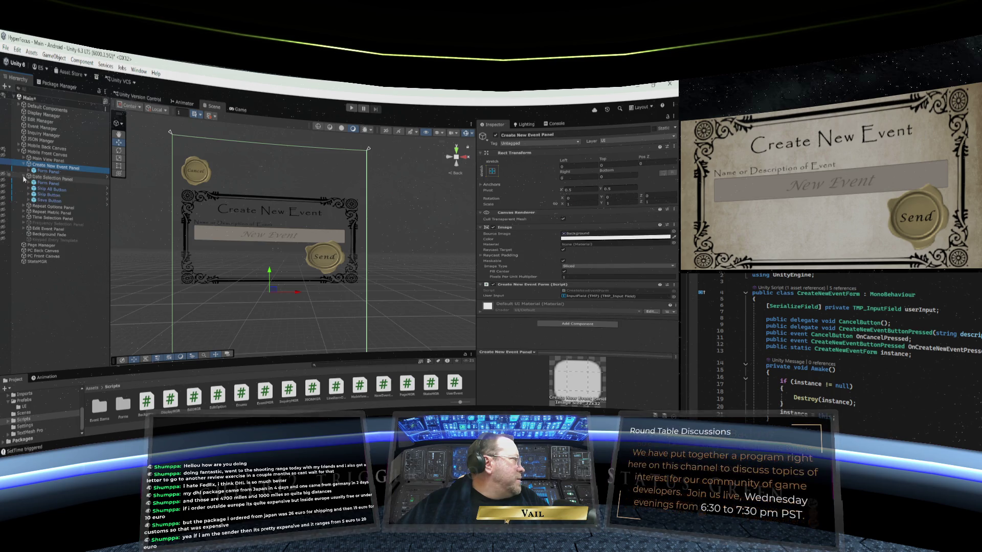
left_click(23, 178)
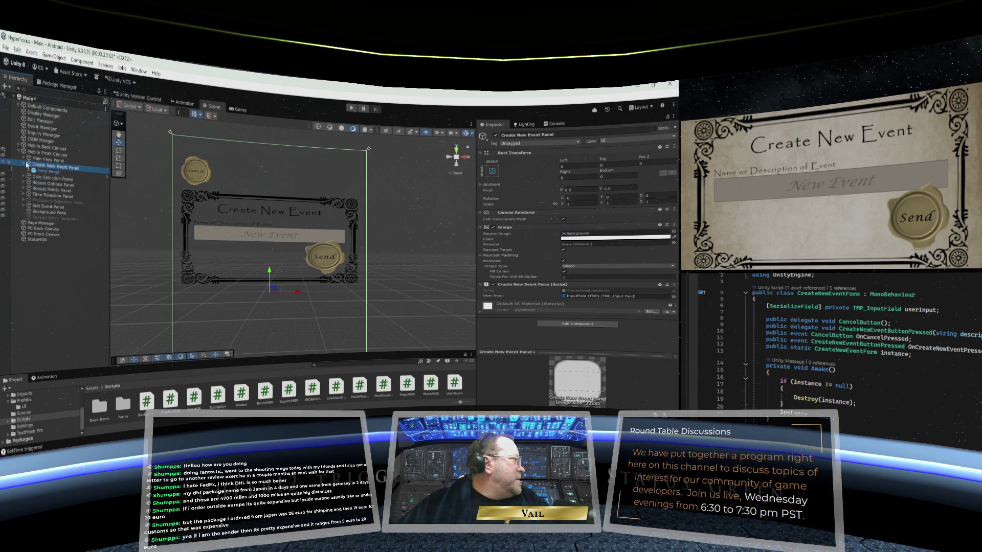
left_click(23, 165)
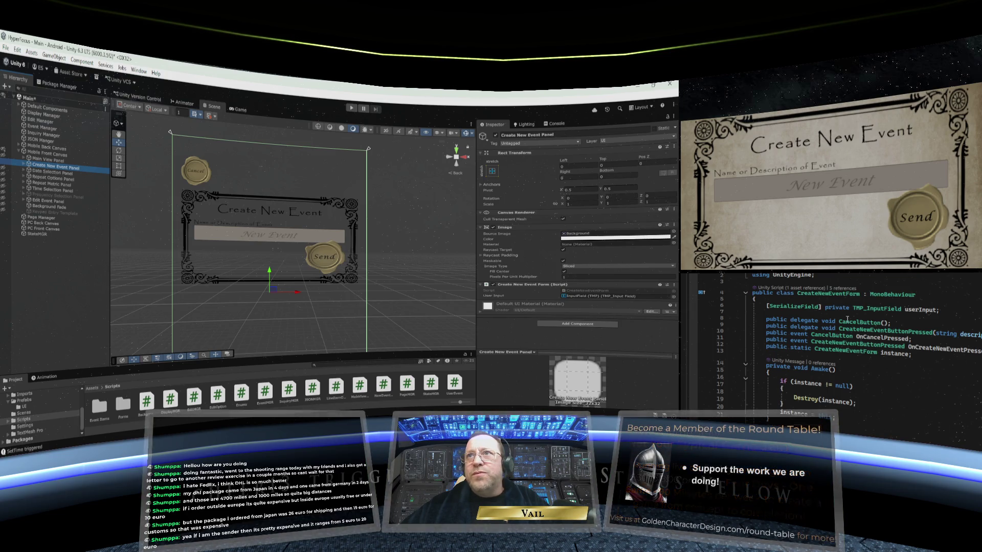
scroll(876, 298, "down", 1)
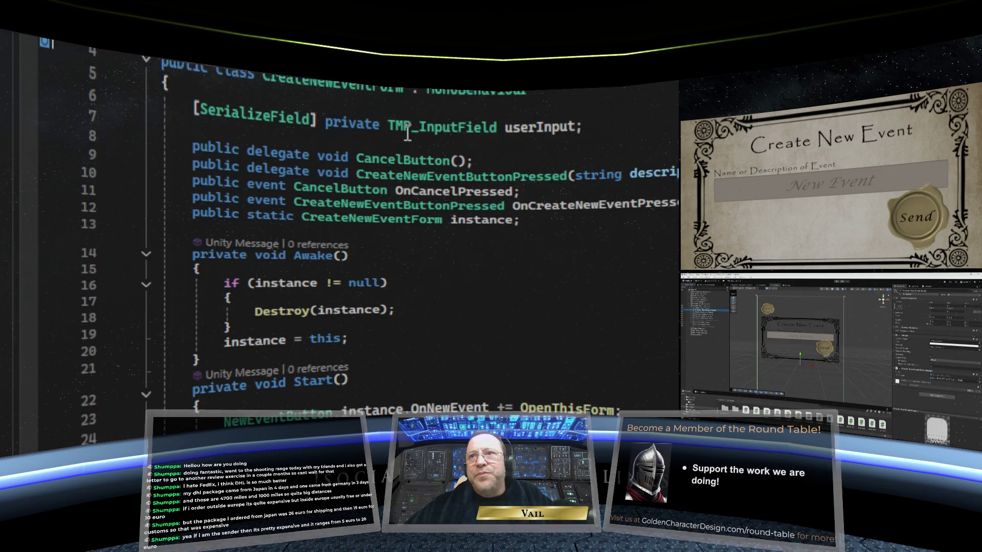
scroll(415, 154, "down", 2)
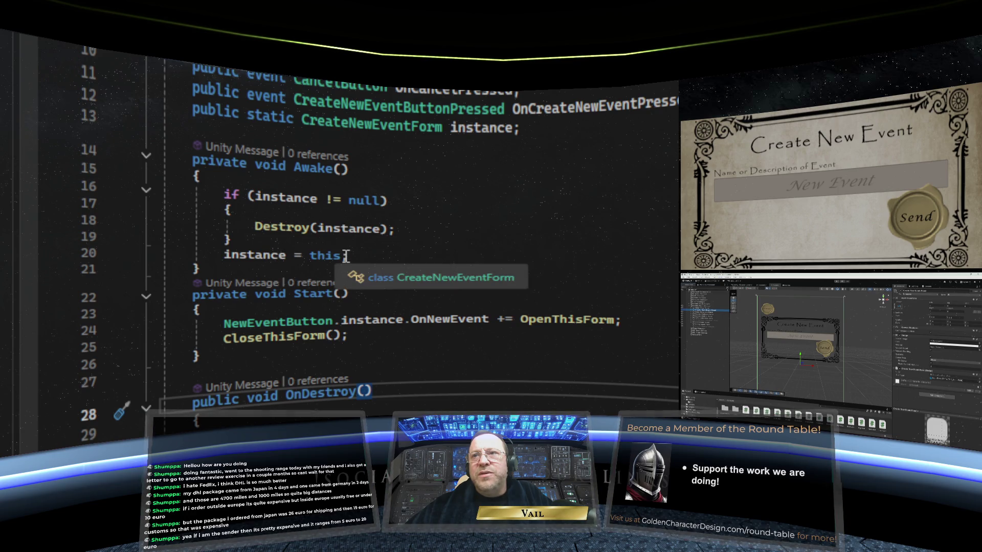
scroll(355, 249, "down", 2)
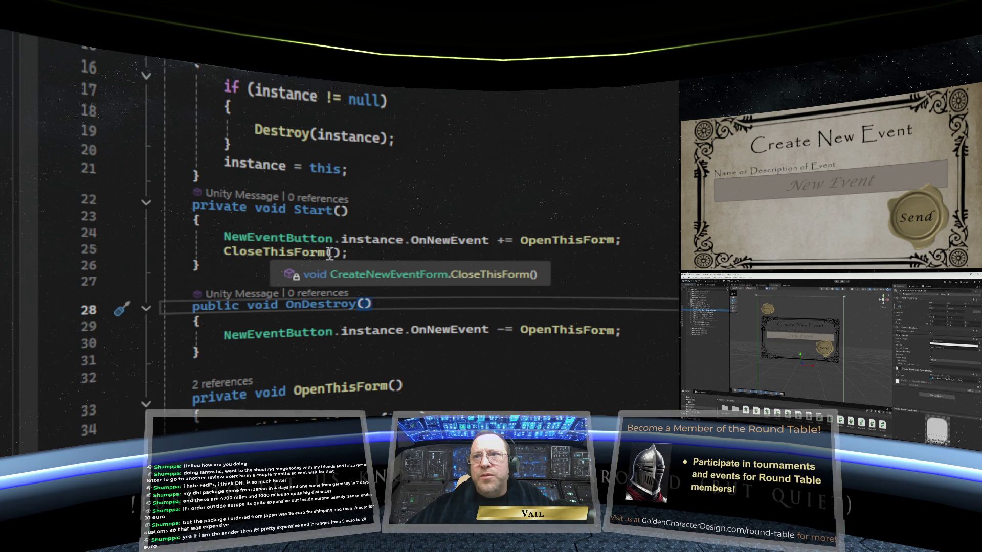
scroll(330, 254, "down", 5)
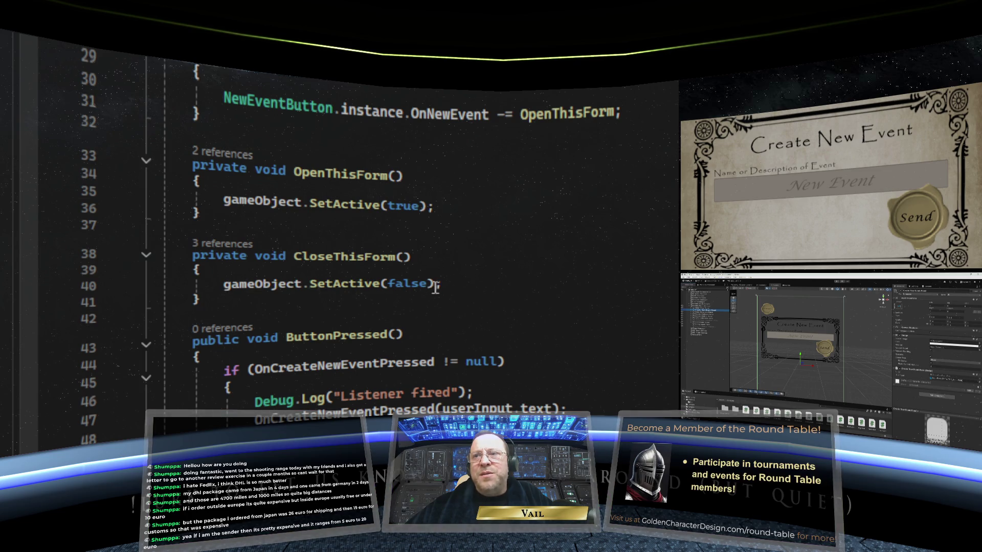
scroll(449, 283, "up", 3)
scroll(448, 284, "down", 2)
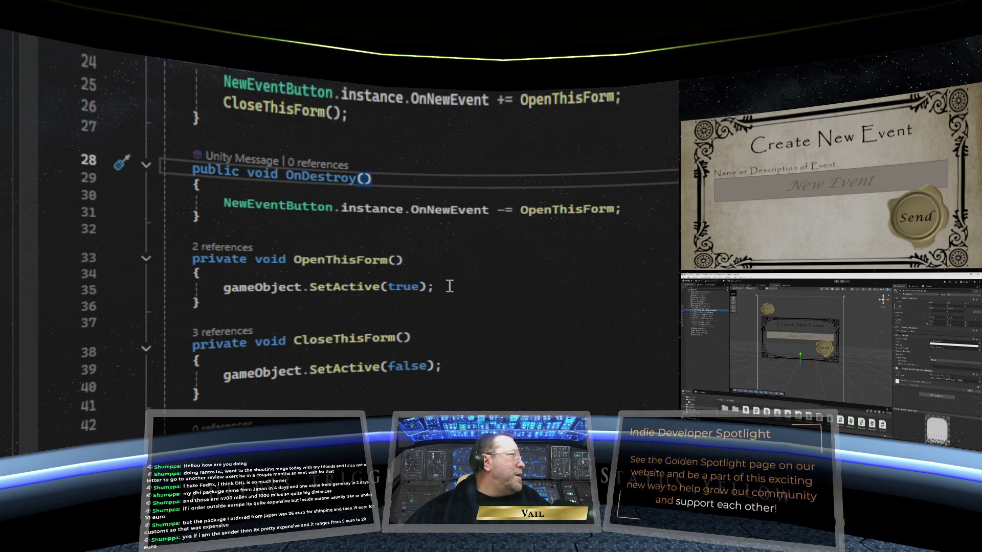
scroll(553, 274, "up", 7)
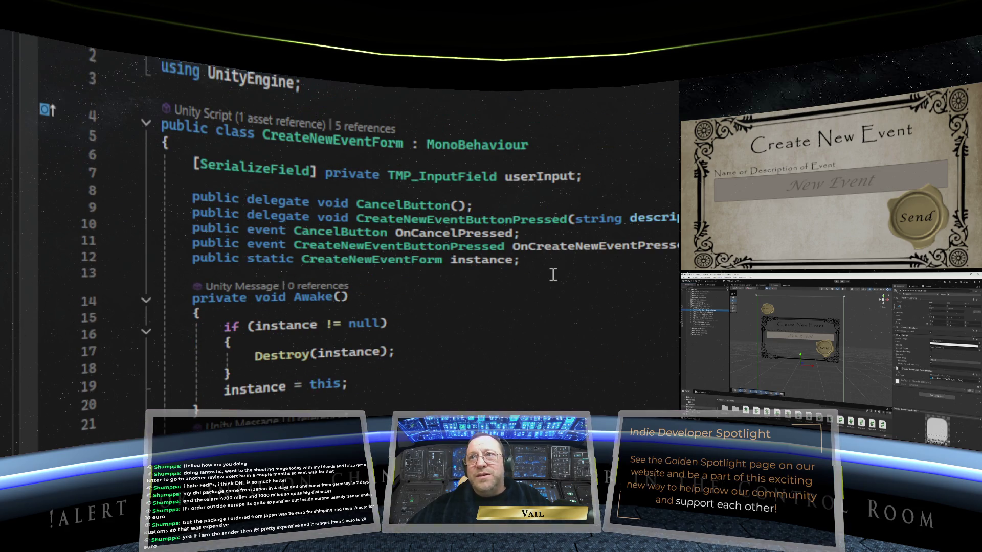
scroll(553, 275, "down", 9)
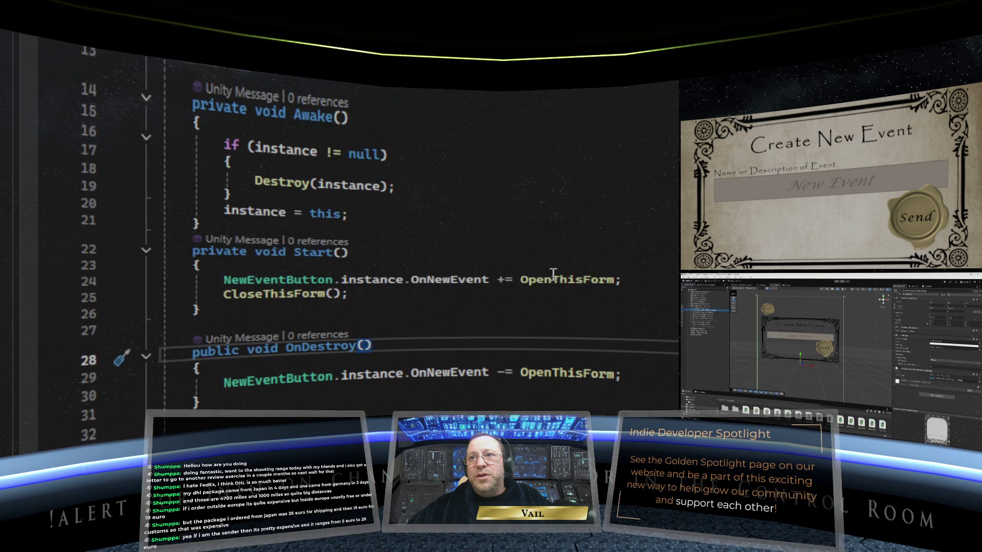
scroll(552, 275, "down", 4)
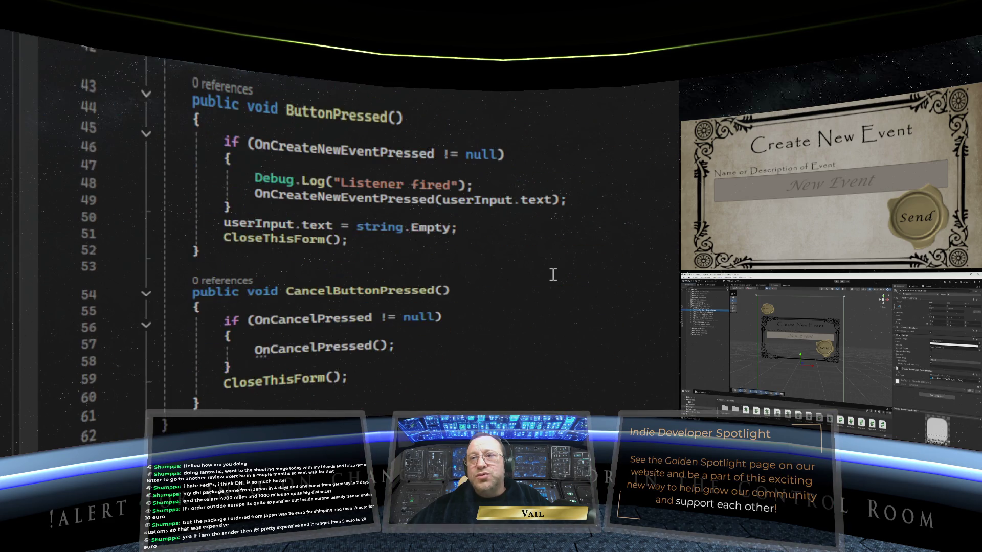
scroll(552, 275, "up", 13)
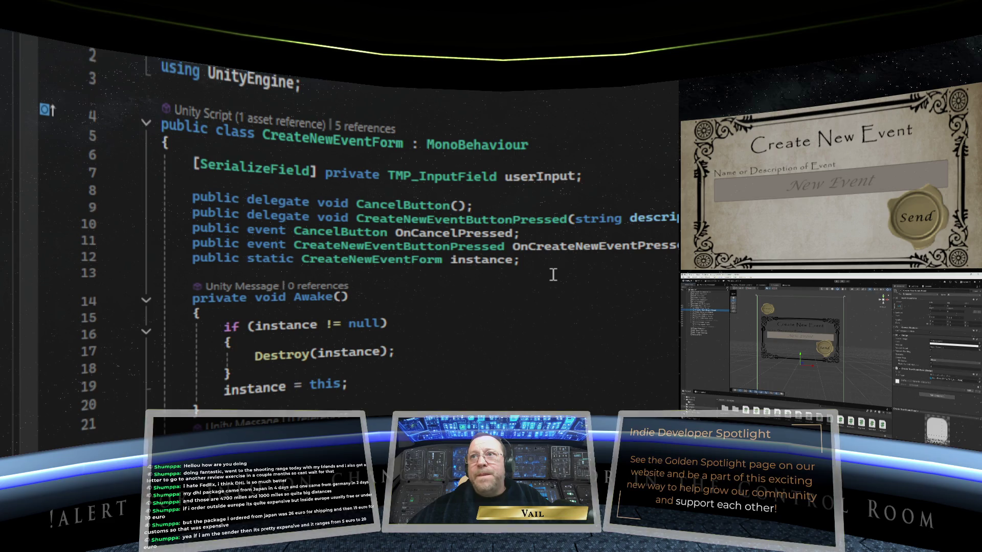
scroll(553, 274, "down", 5)
scroll(553, 274, "up", 5)
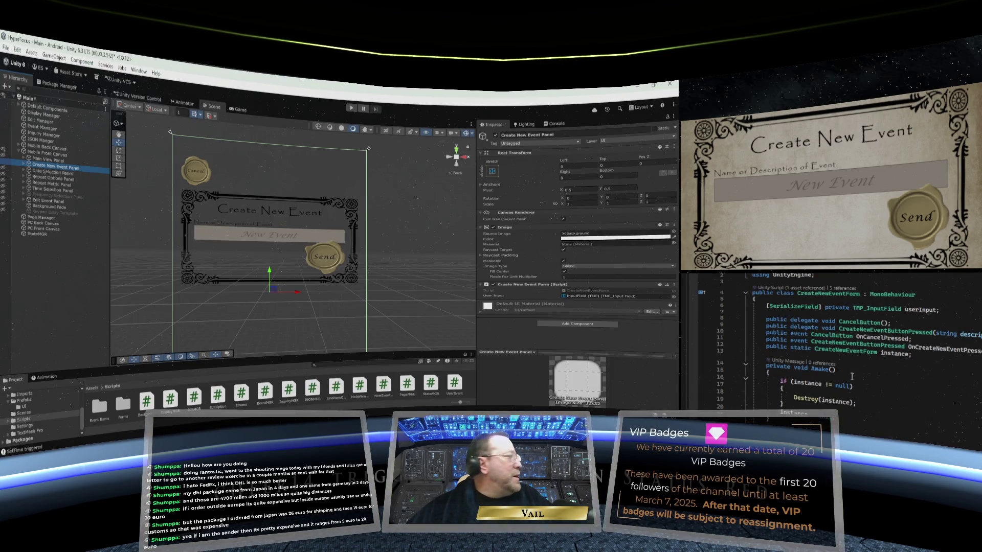
Expand Create New Event Panel, inspect its Form Panel child, then reselect Create New Event Panel.
left_click(24, 166)
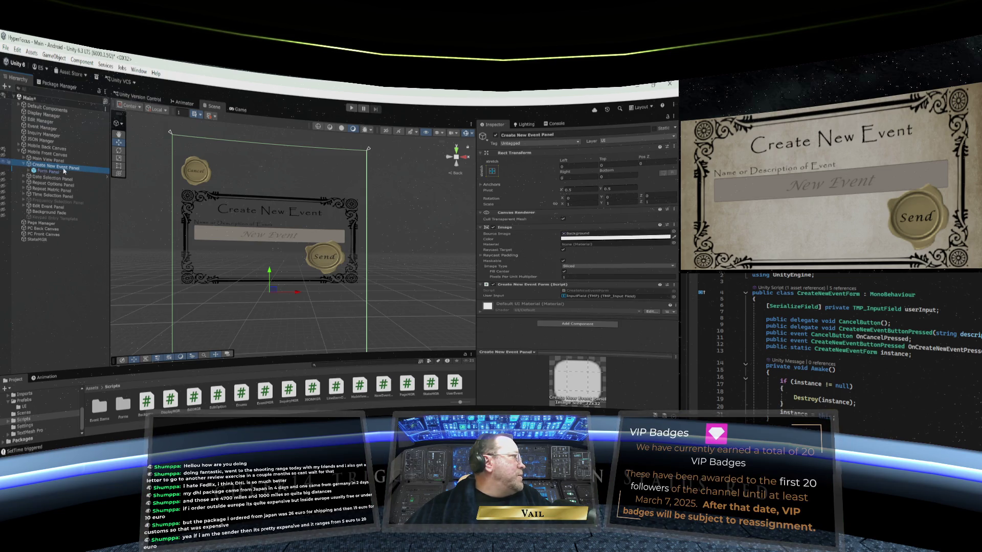
left_click(40, 168)
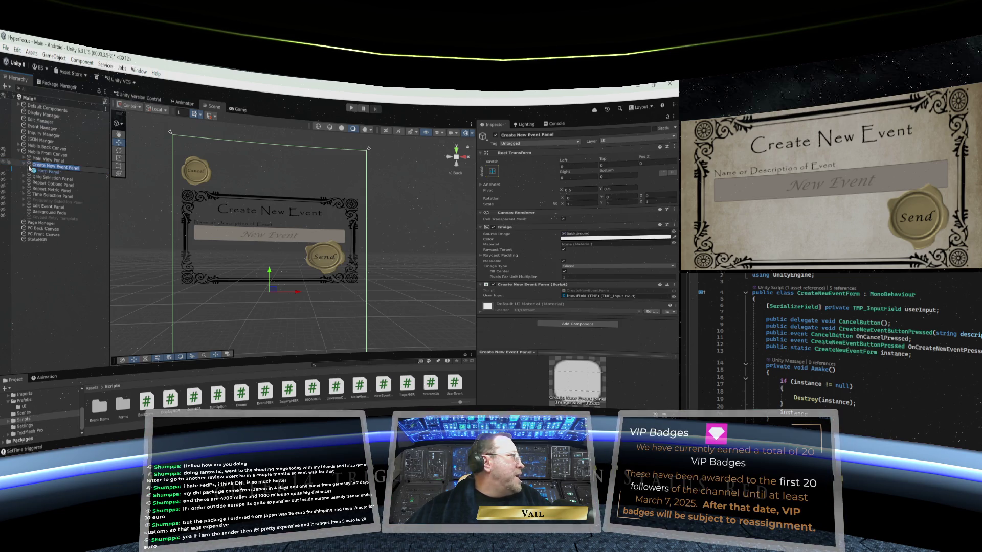
key("Escape")
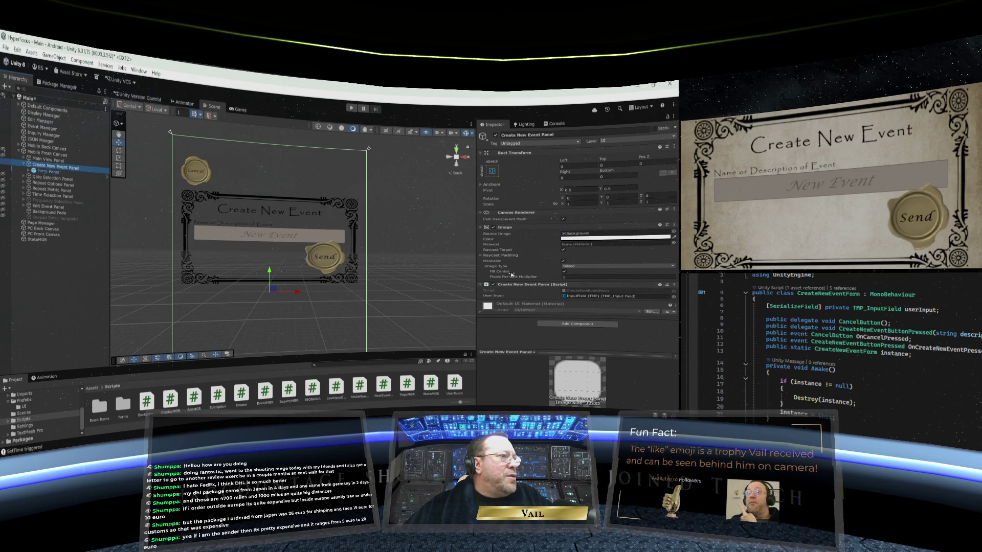
left_click(49, 172)
left_click(29, 171)
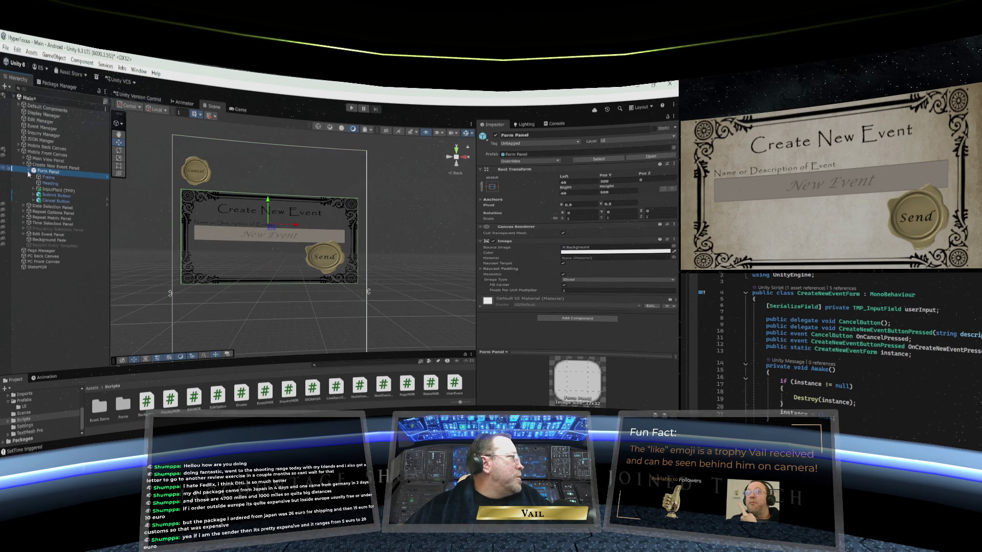
left_click(29, 172)
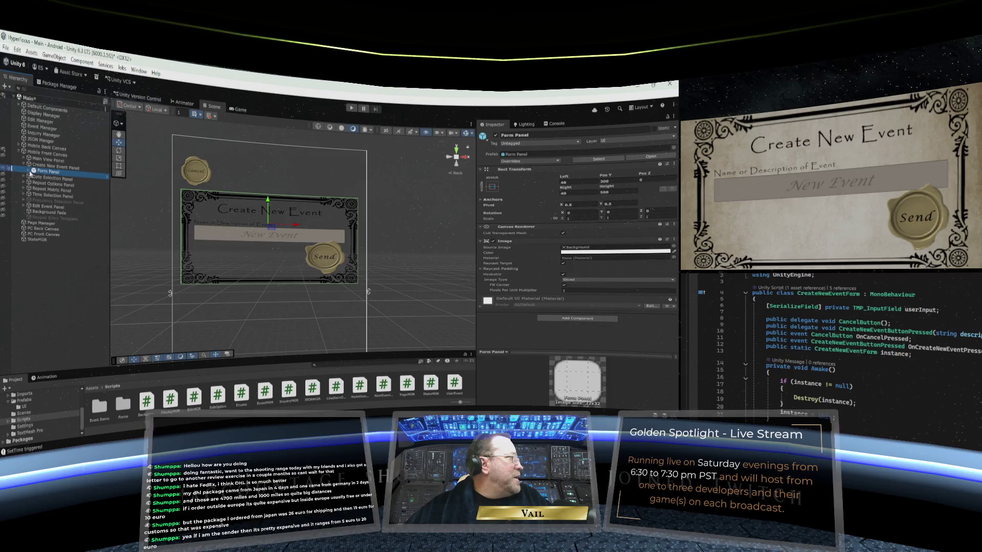
left_click(90, 168)
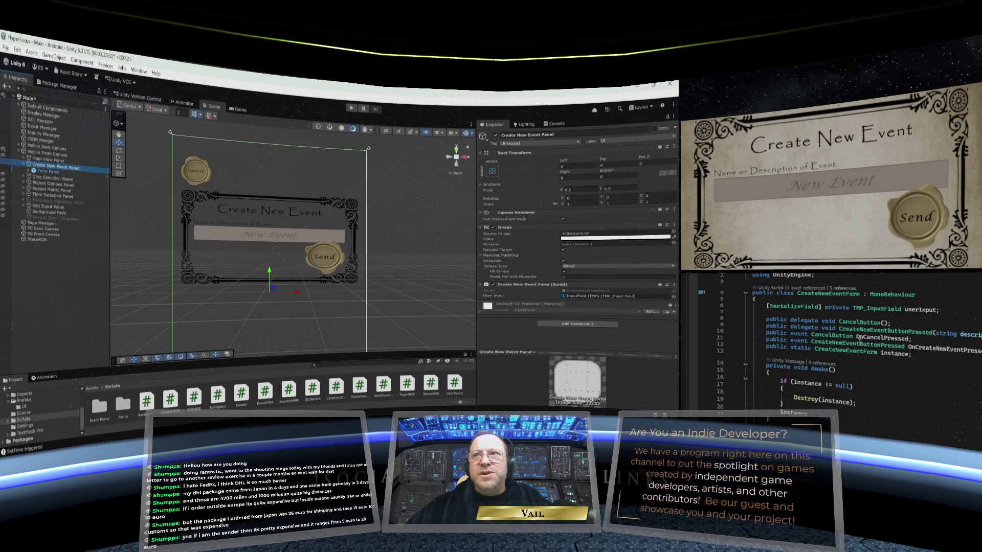
mouse_move(861, 325)
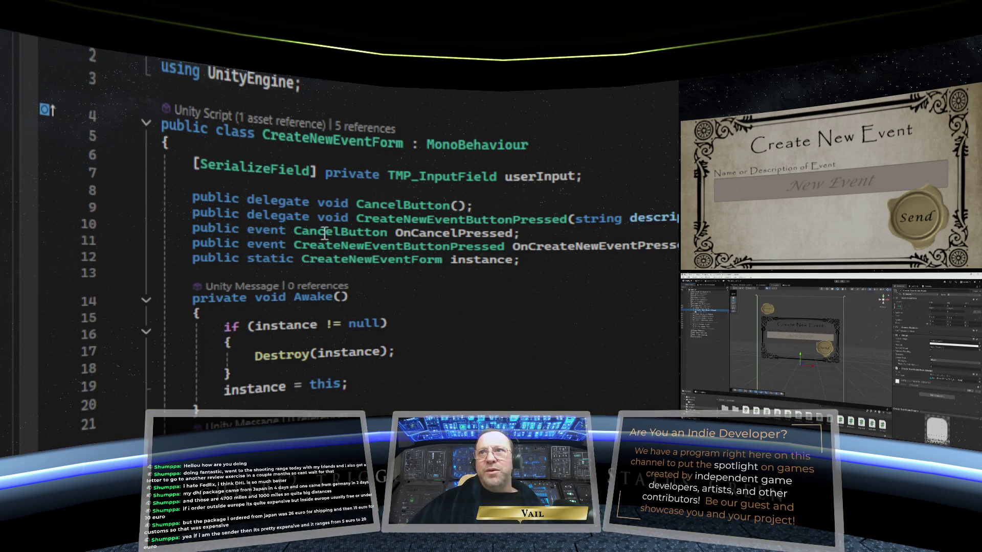
Declare a new field 'public GameObject form;' on line 12 of CreateNewEventForm.
left_click(254, 183)
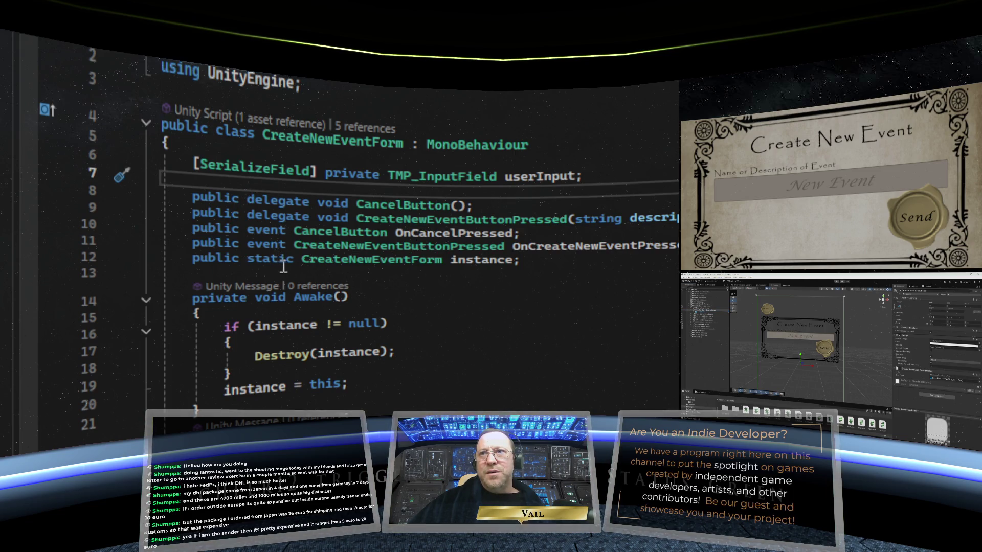
left_click(675, 246)
key("Return")
type("pub")
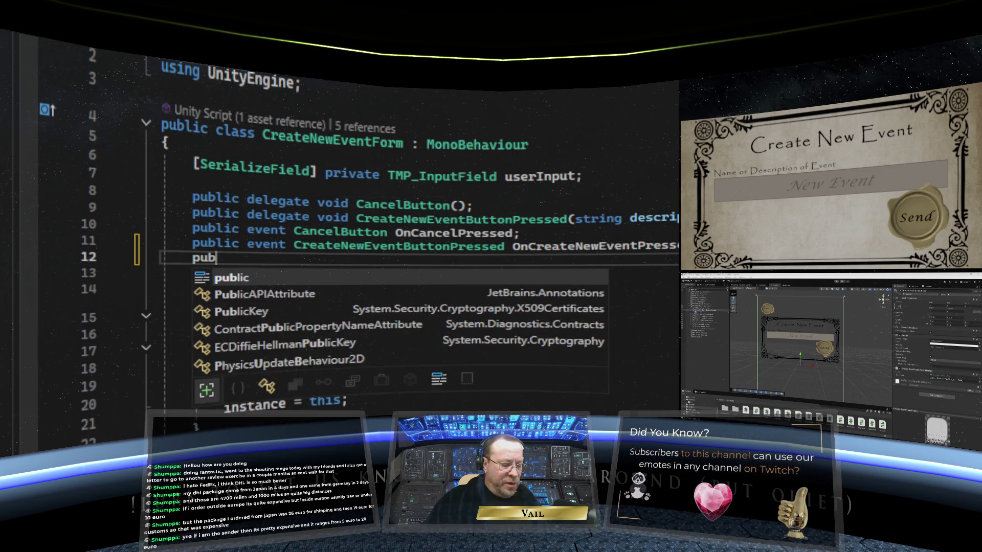
type("lic GameObject")
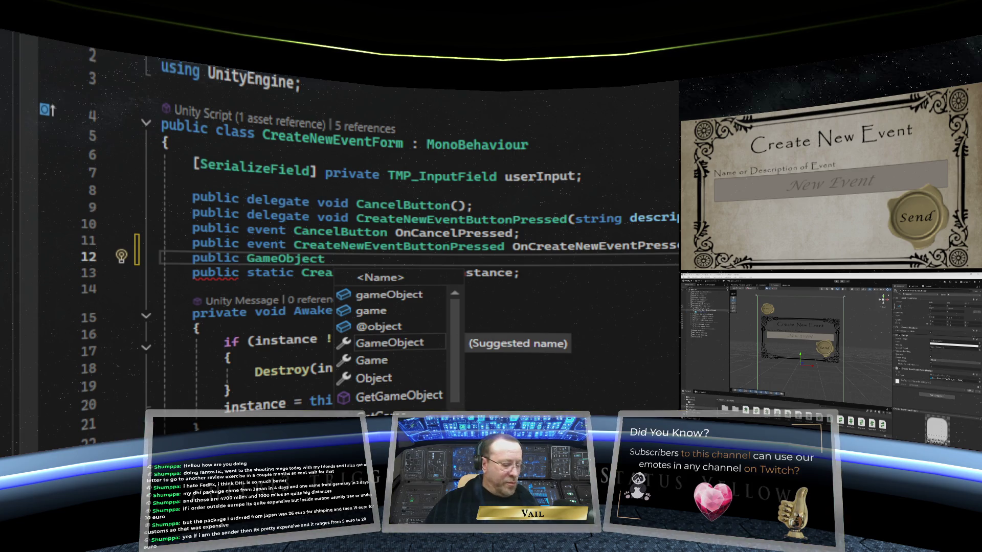
type("form;")
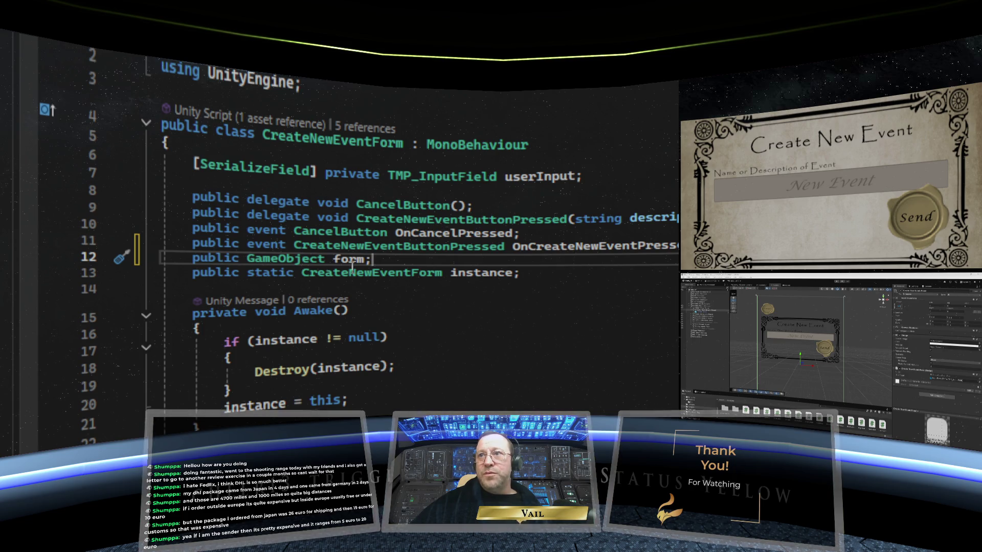
Rename the form field to newEventForm.
mouse_move(332, 259)
mouse_move(431, 273)
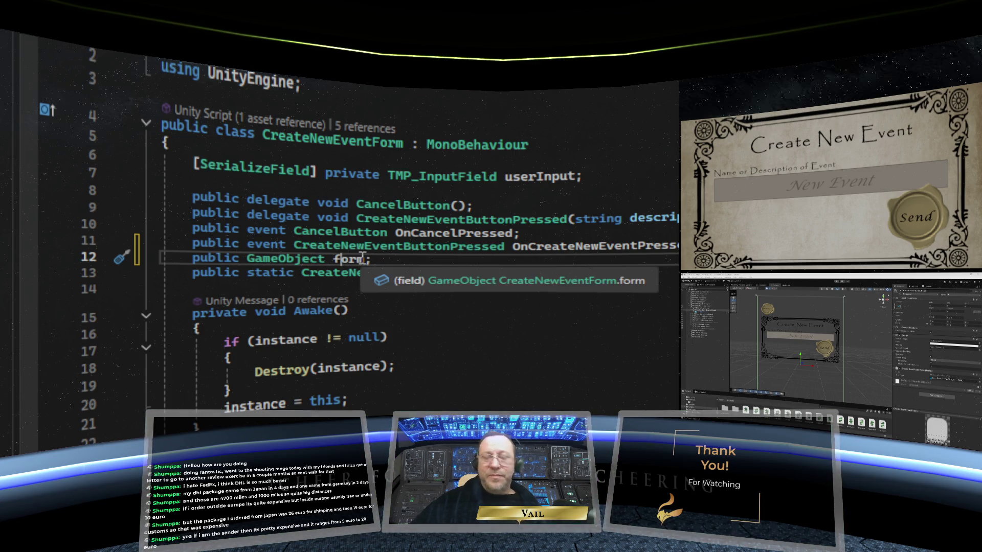
double_click(362, 257)
type("newForm")
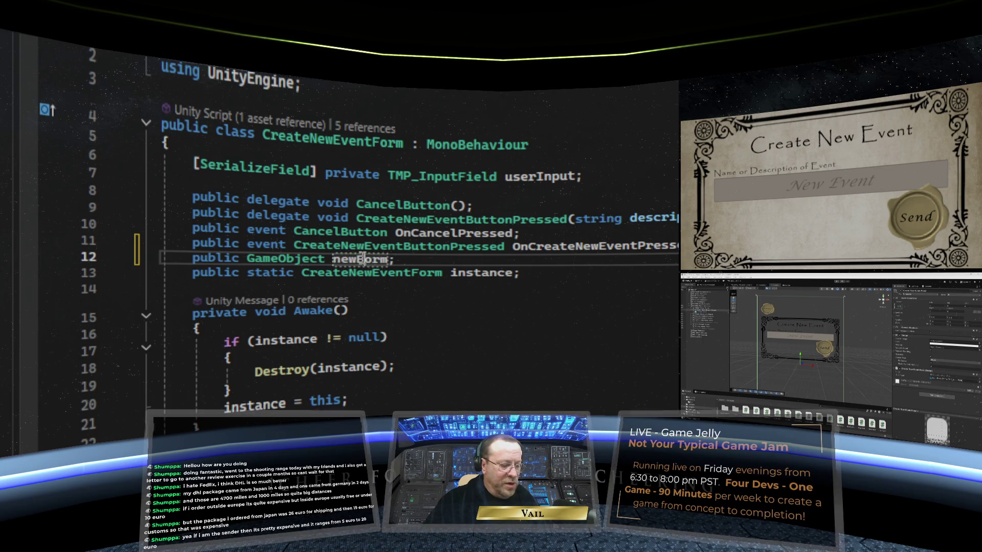
type("Event")
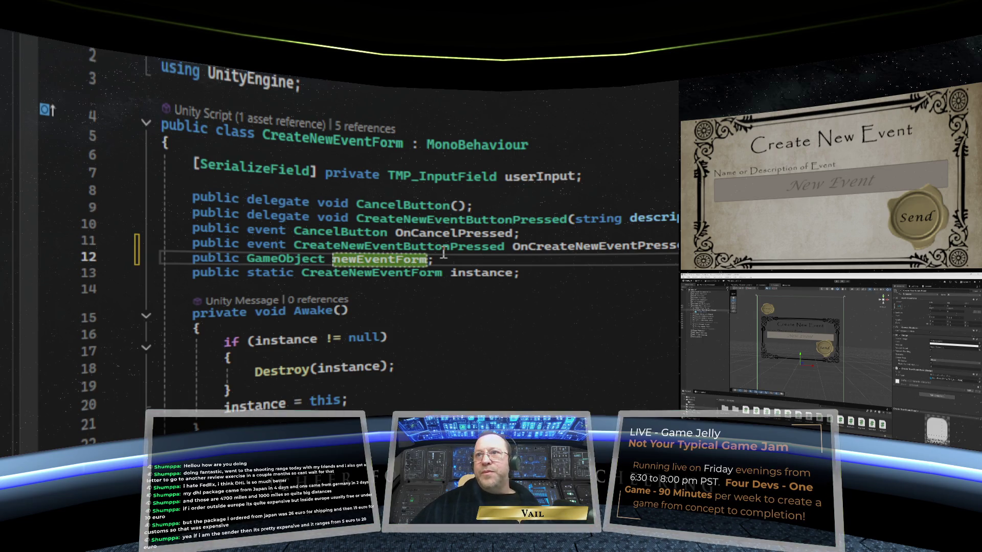
left_click(445, 254)
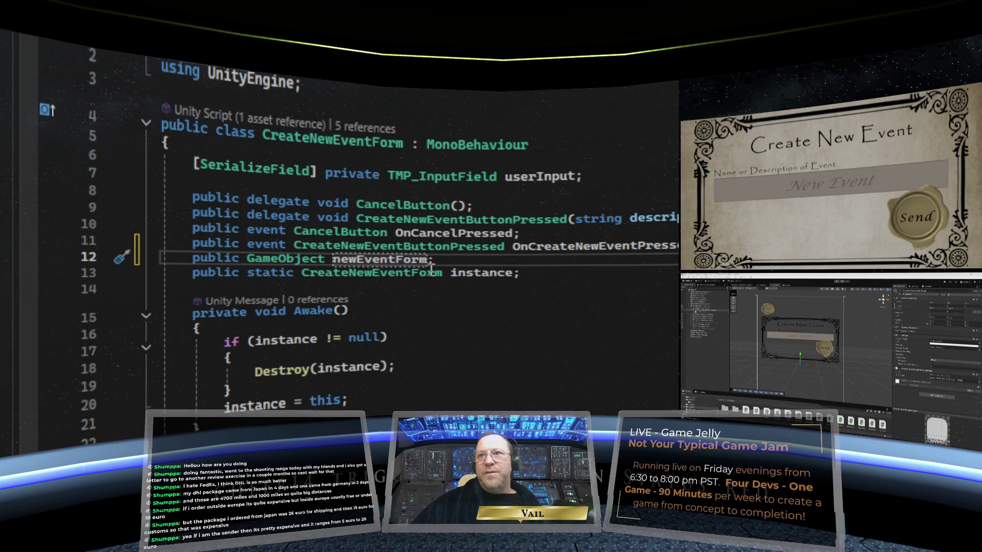
scroll(431, 271, "down", 2)
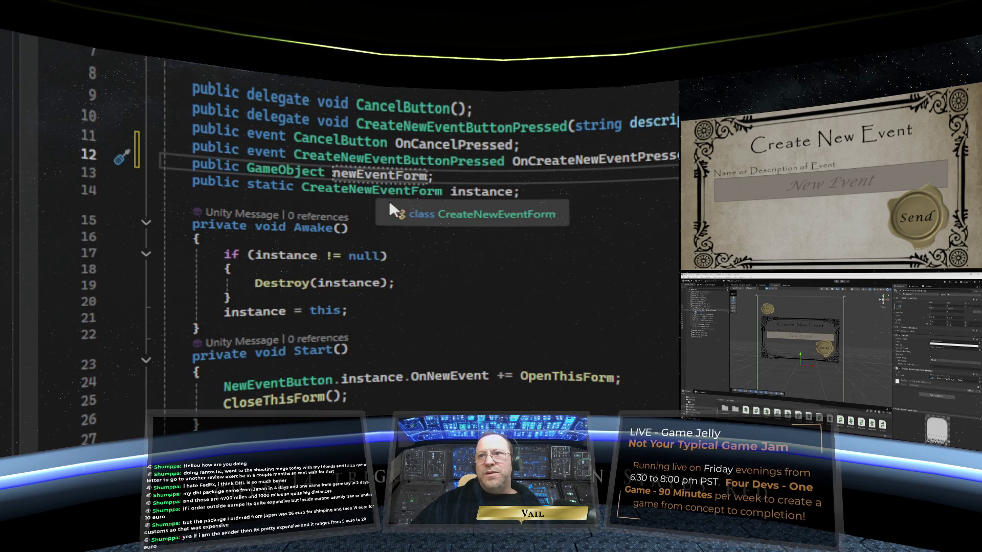
Replace gameObject with newEventForm in the SetActive calls of OpenThisForm and CloseThisForm.
scroll(351, 289, "down", 3)
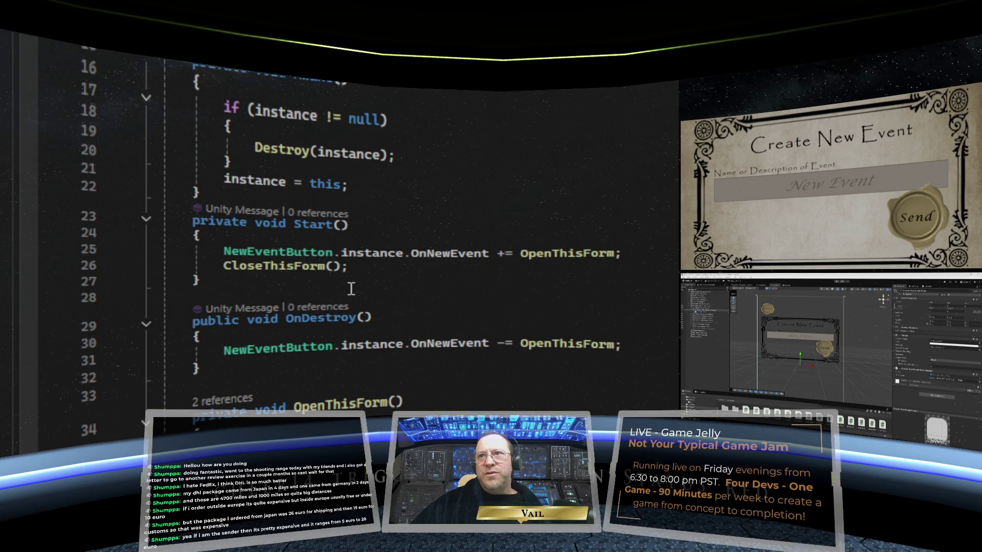
scroll(351, 281, "down", 5)
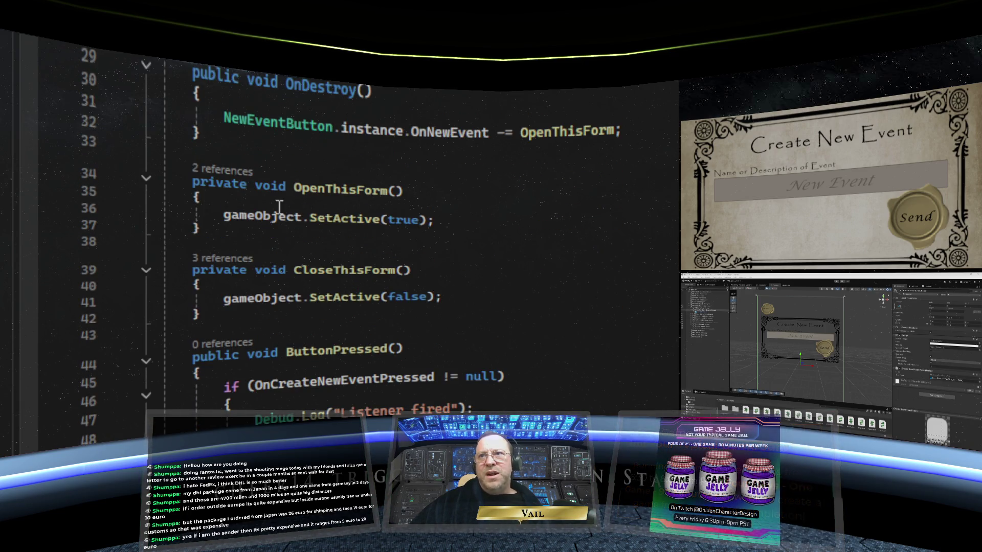
left_click_drag(303, 213, 225, 216)
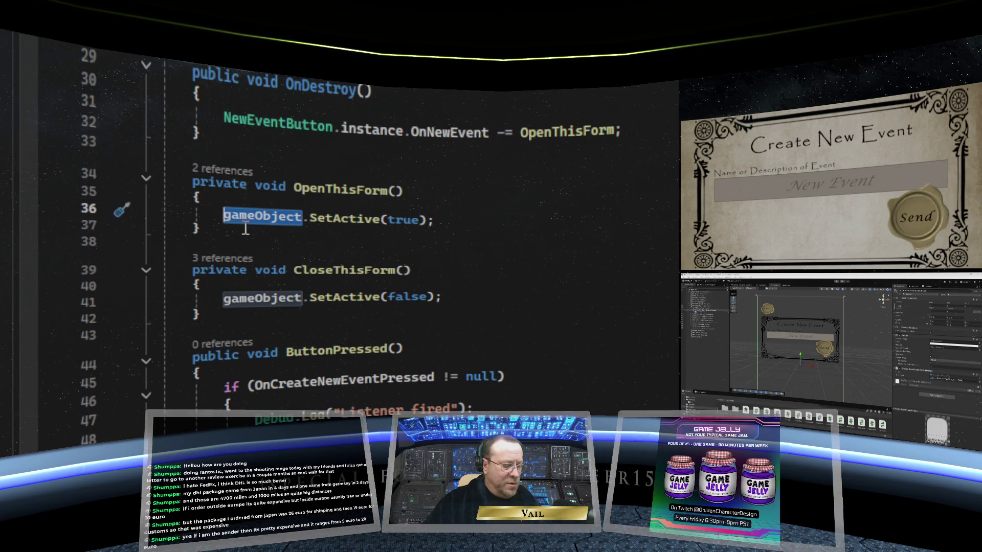
type("newEventForm")
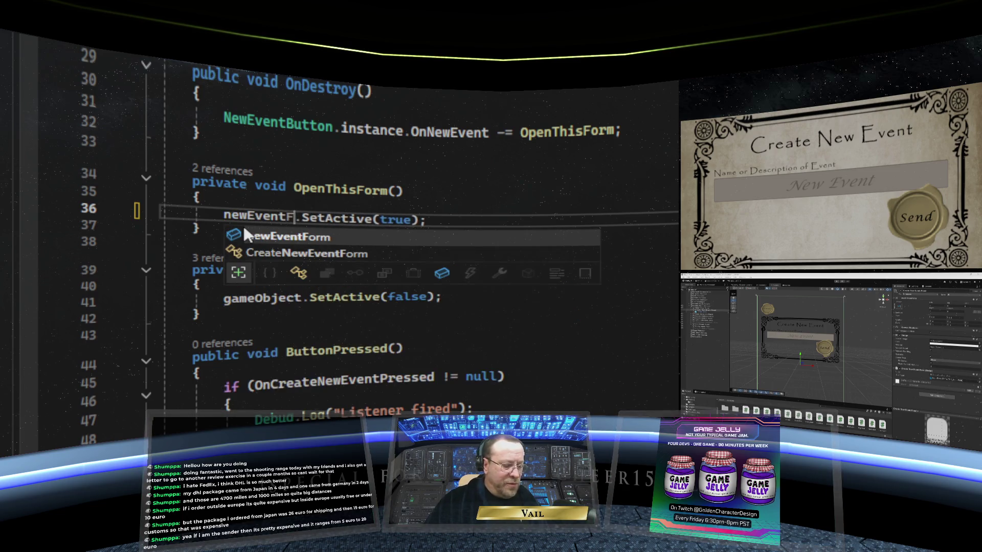
left_click(523, 220)
left_click_drag(301, 301, 223, 300)
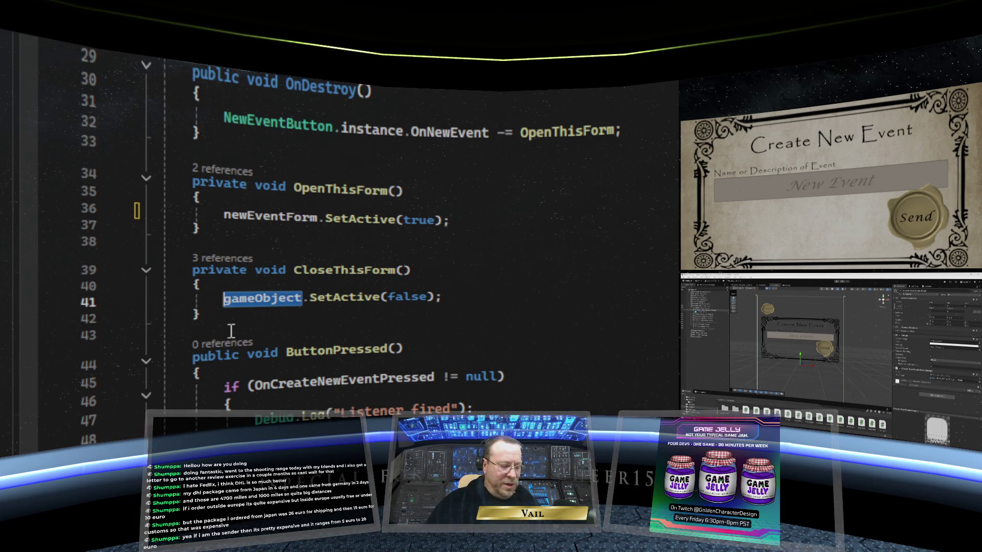
type("newEvent")
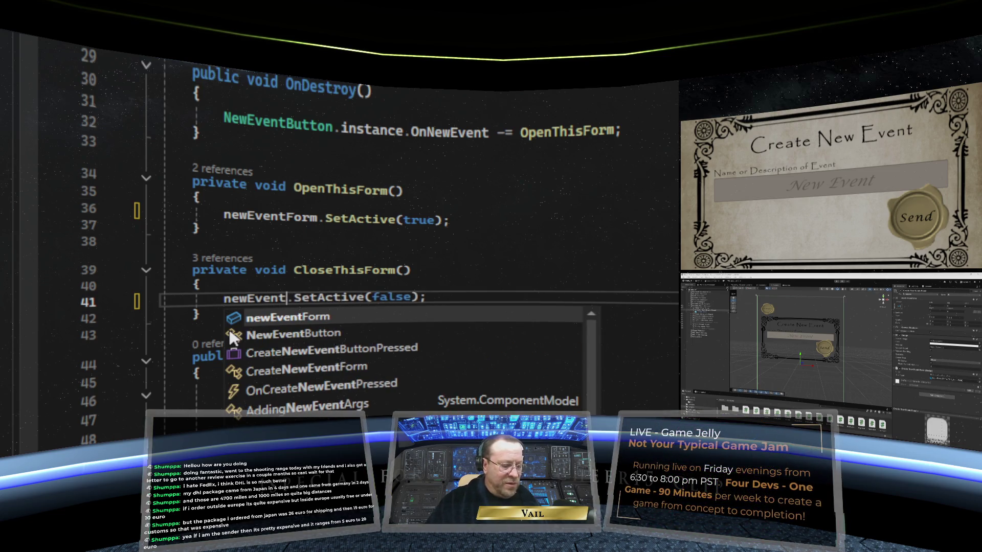
type("Form")
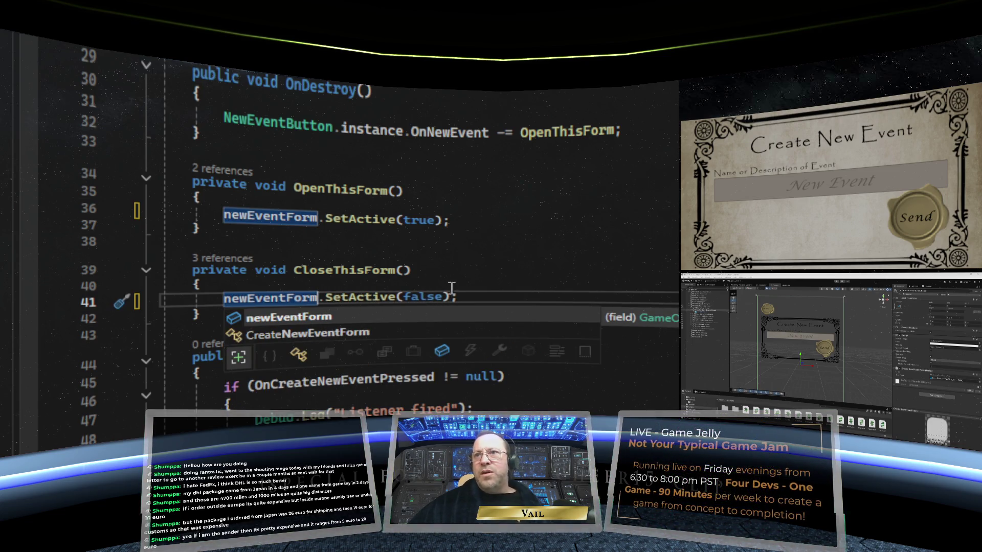
left_click(484, 280)
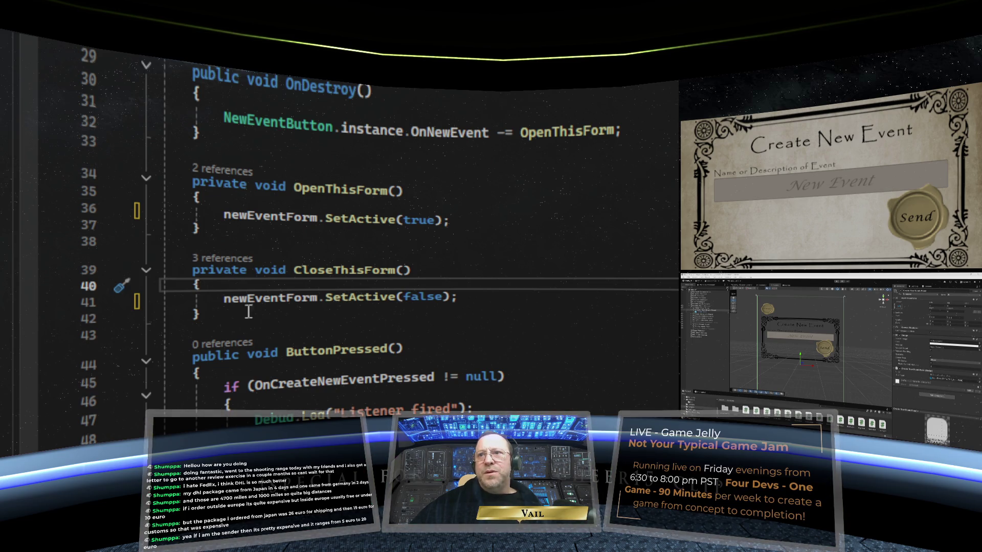
scroll(189, 148, "down", 1)
scroll(346, 263, "down", 3)
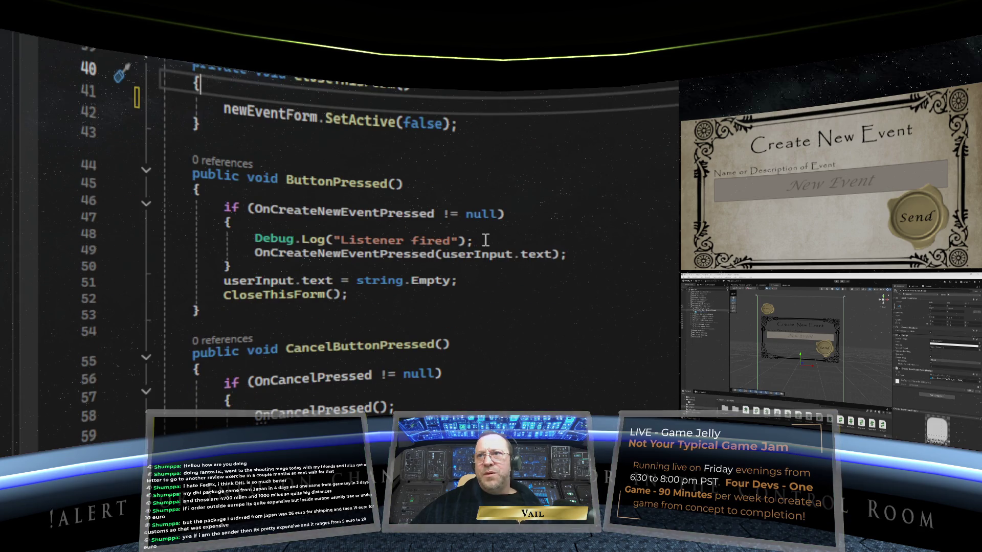
Delete the Debug.Log("Listener fired") line from ButtonPressed and return to Unity.
left_click_drag(485, 240, 61, 233)
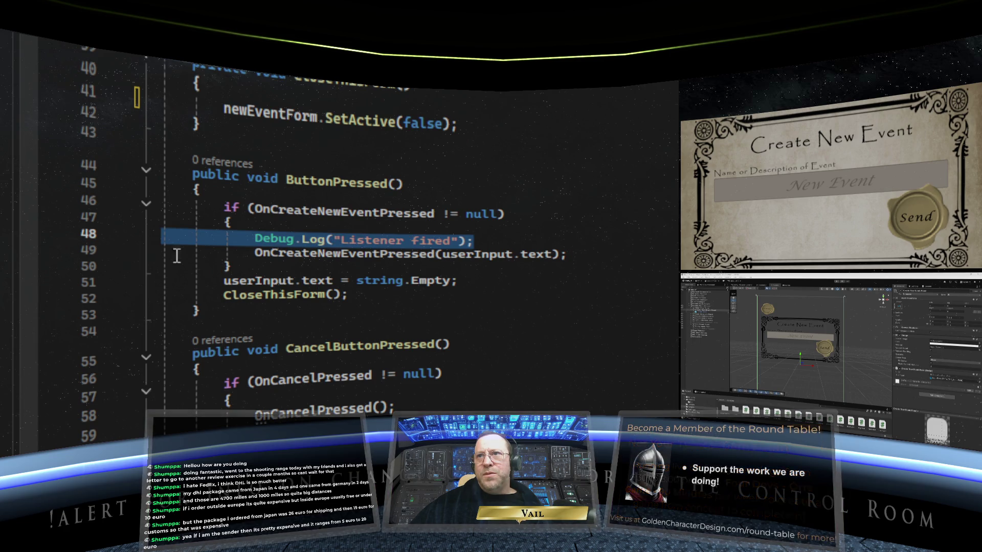
type("(userInput.text);")
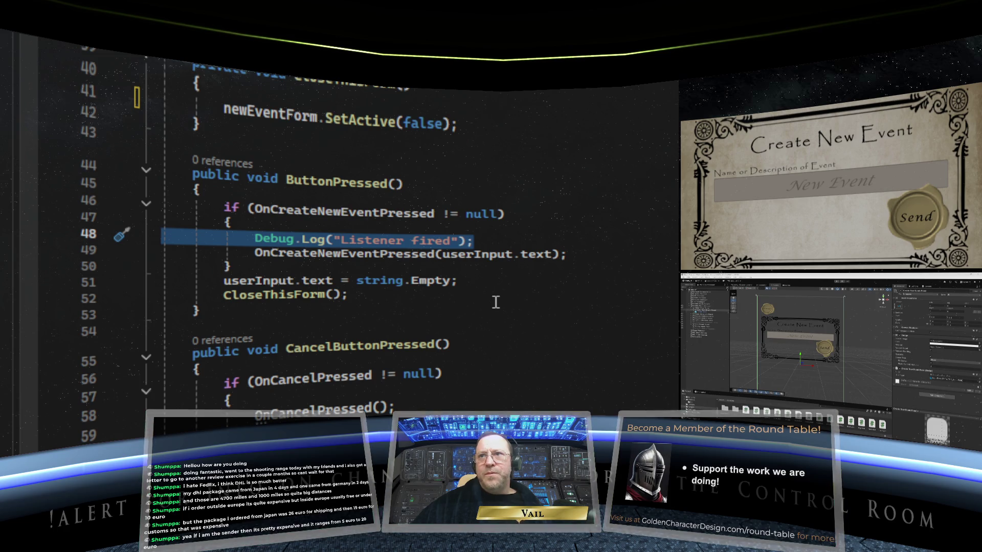
key("BackSpace")
key("BackSpace")
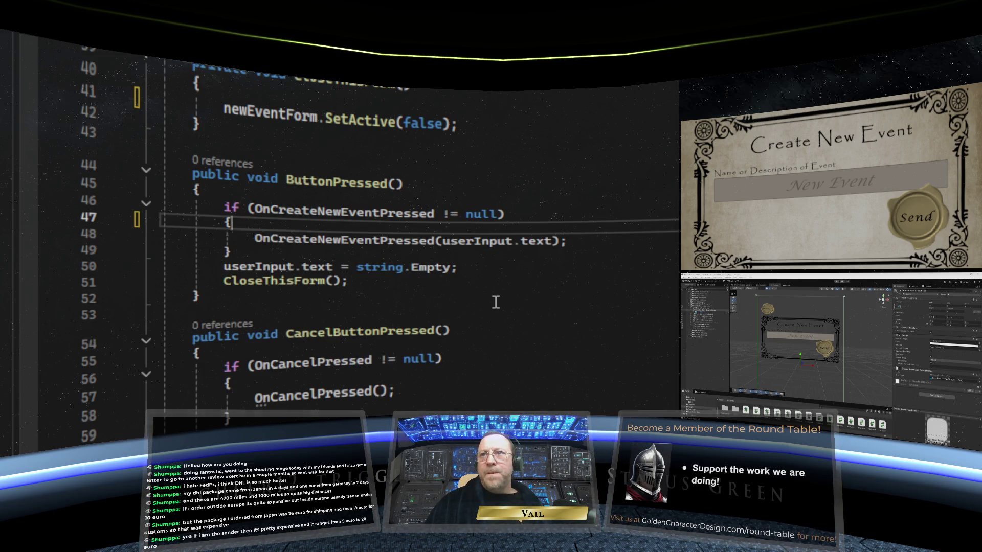
left_click(496, 306)
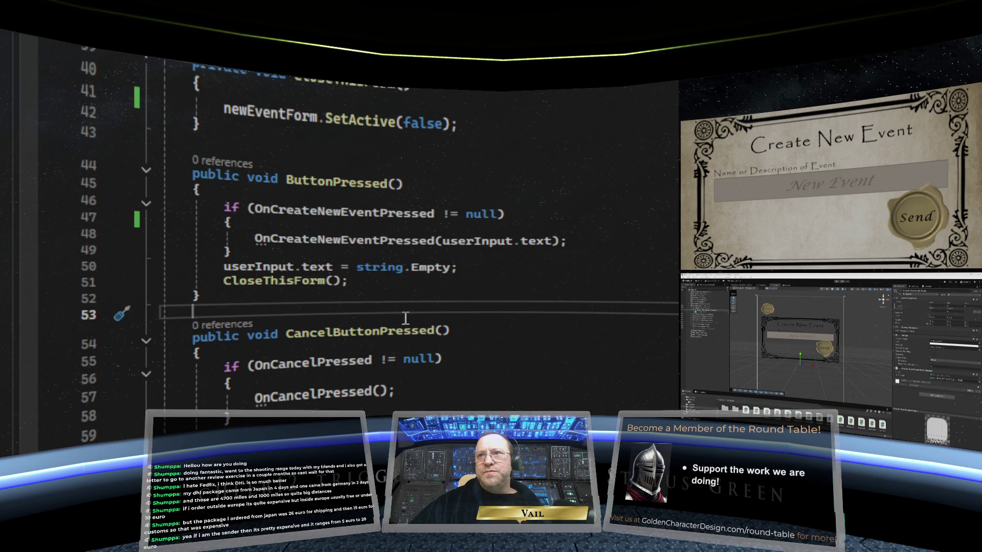
scroll(404, 319, "up", 3)
scroll(405, 318, "up", 3)
scroll(405, 319, "down", 2)
scroll(405, 318, "up", 7)
scroll(405, 318, "up", 2)
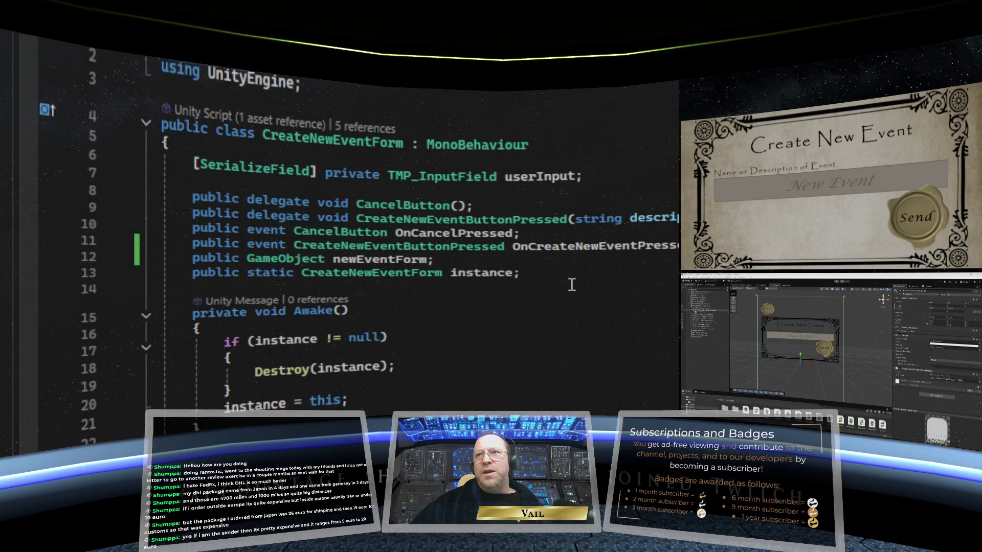
key("alt+Tab")
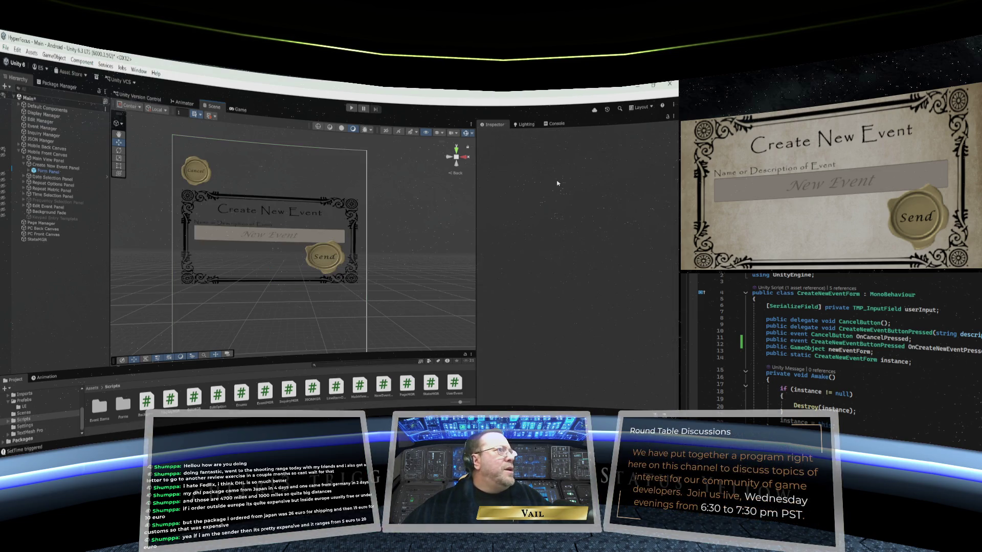
Drag Form Panel into the New Event Form field of Create New Event Panel.
left_click(55, 167)
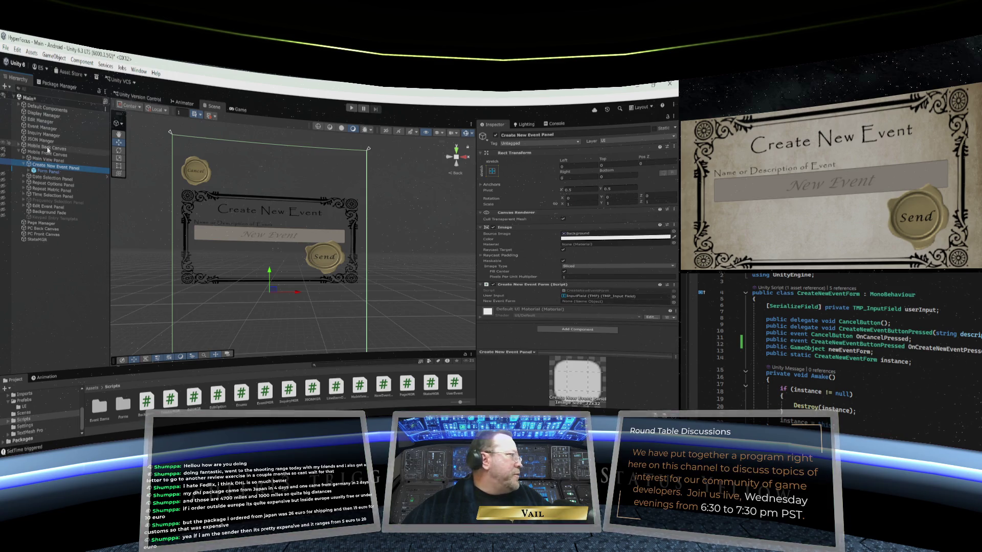
left_click(44, 173)
mouse_move(44, 172)
left_mouse_down()
mouse_move(230, 235)
mouse_move(573, 302)
left_mouse_up()
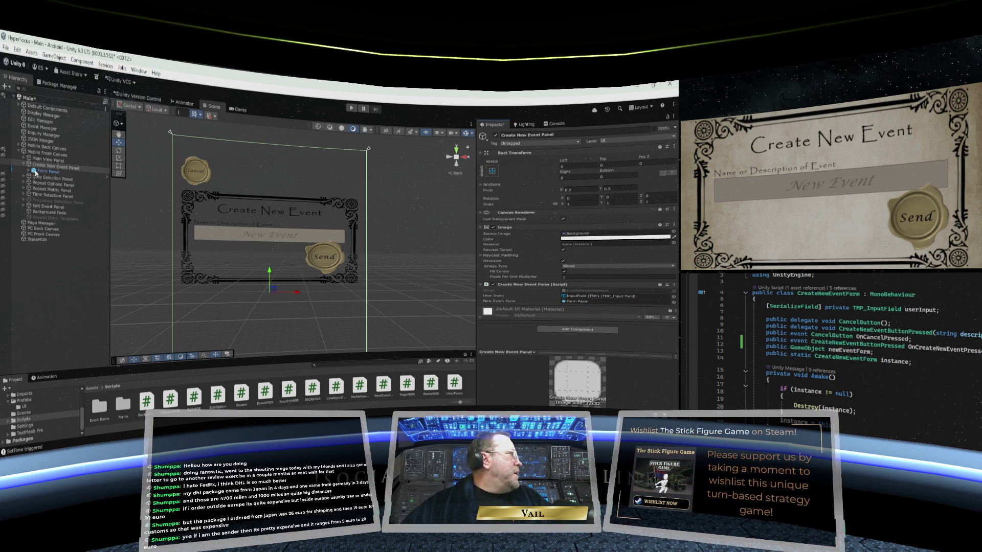
Check Form Panel's children, collapse the Hierarchy entries, and show the Game view.
left_click(47, 171)
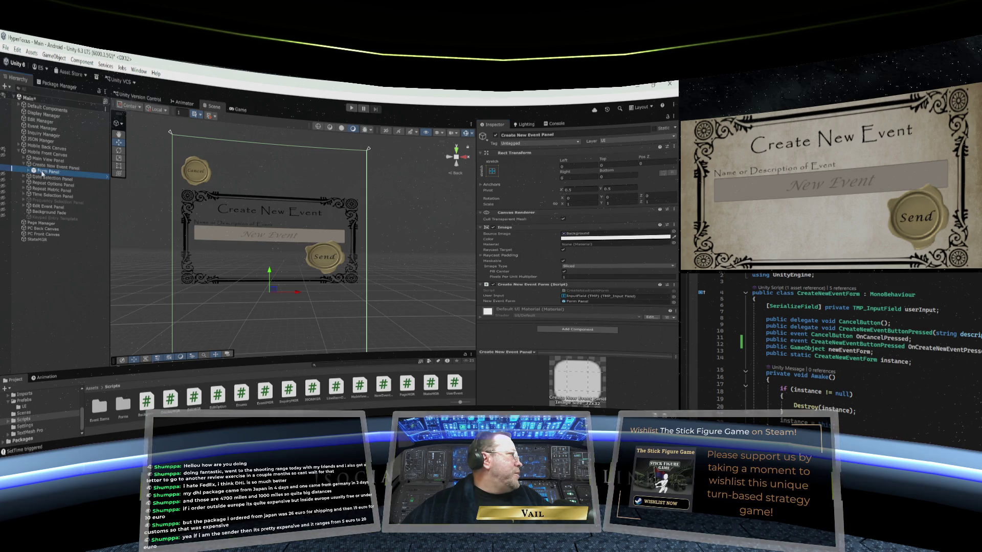
left_click(28, 171)
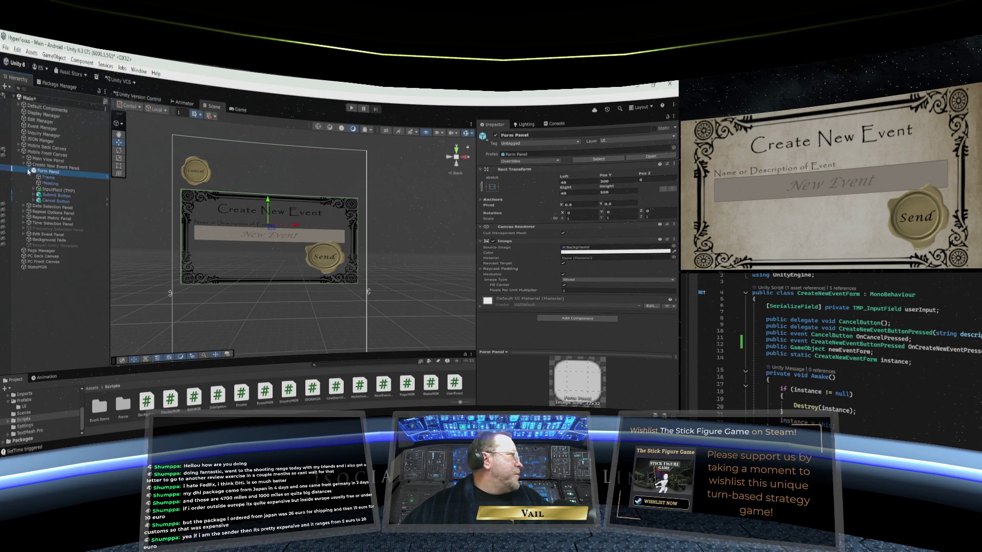
left_click(29, 171)
left_click(25, 165)
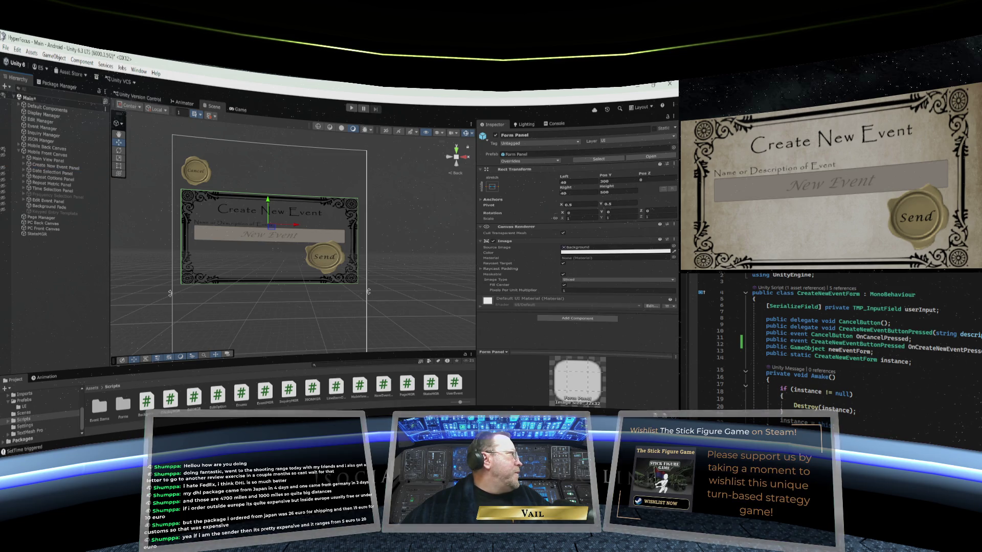
left_click(5, 45)
key("Escape")
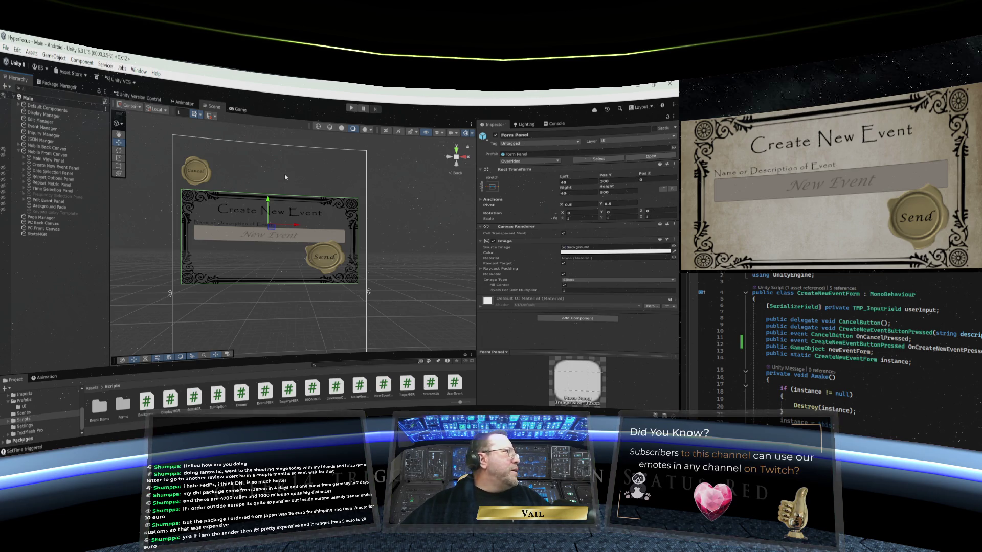
left_click(241, 110)
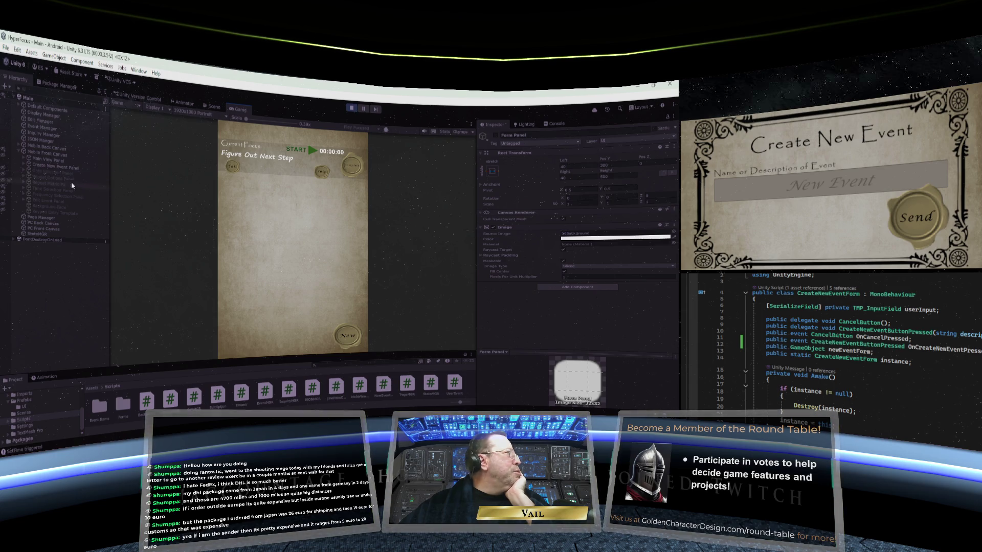
Test the New seal and the Edit Existing Event panel in play mode, then stop playing.
left_click(46, 167)
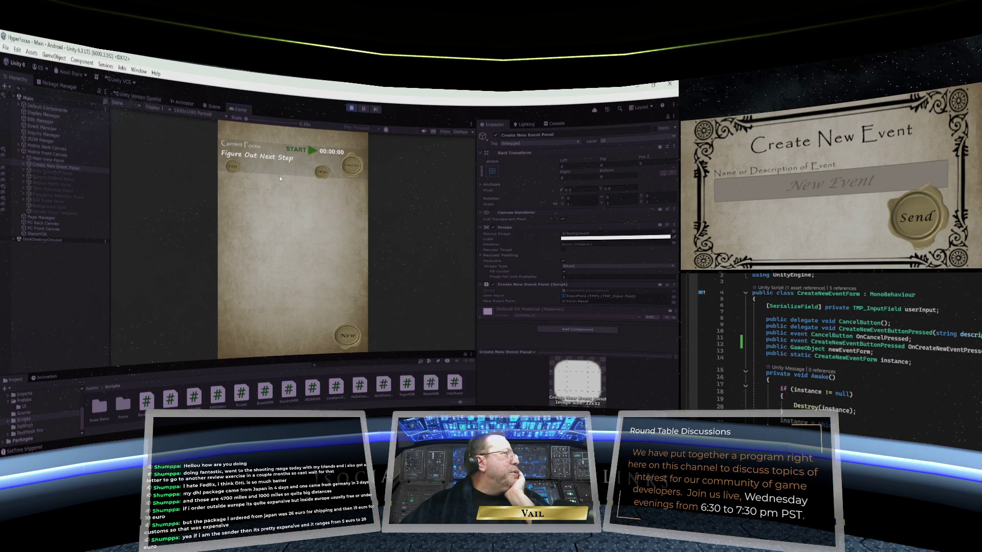
left_click(347, 335)
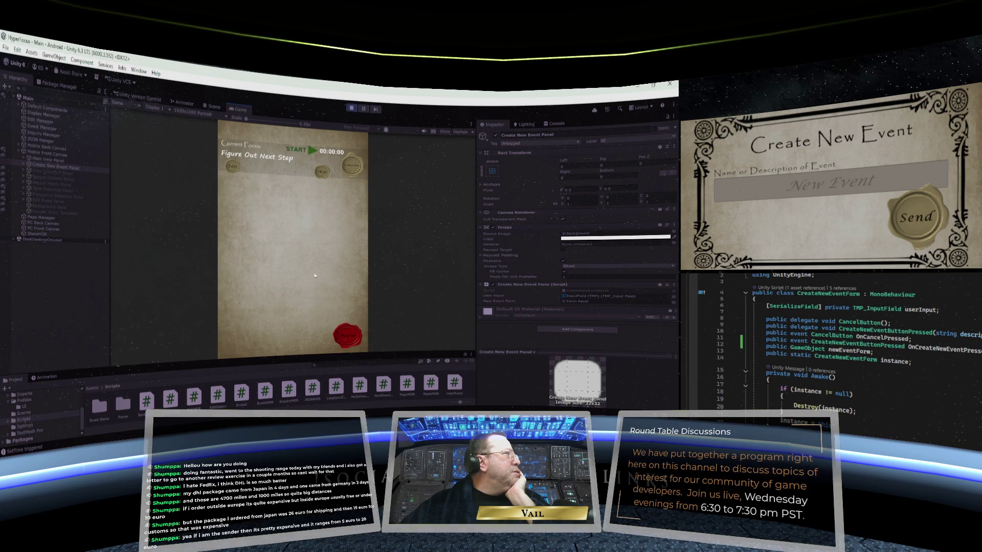
left_click(233, 166)
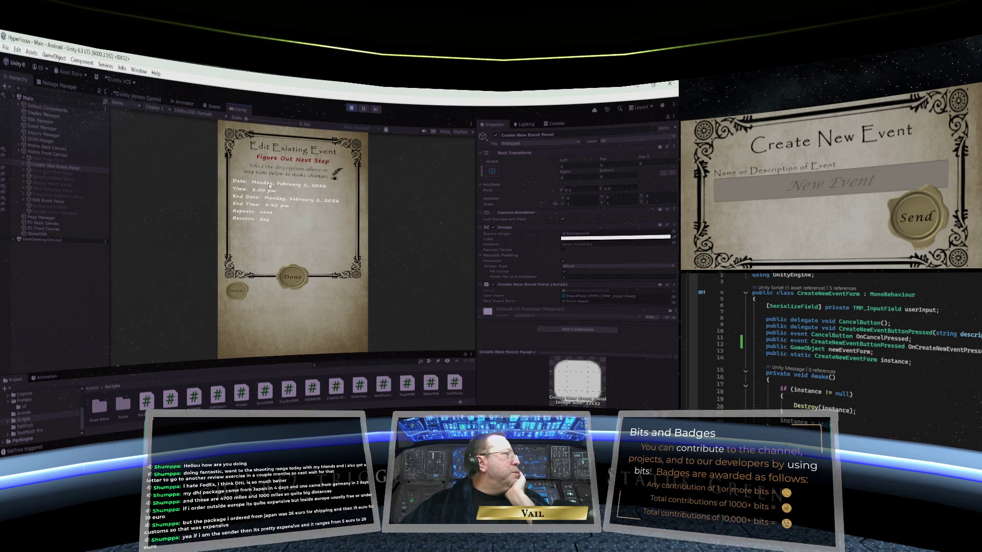
left_click(293, 277)
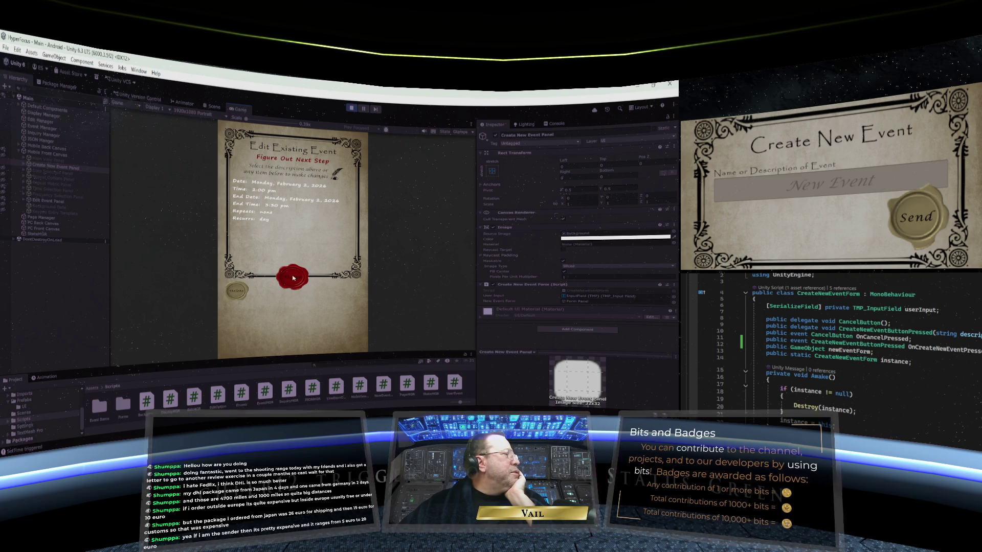
left_click(347, 336)
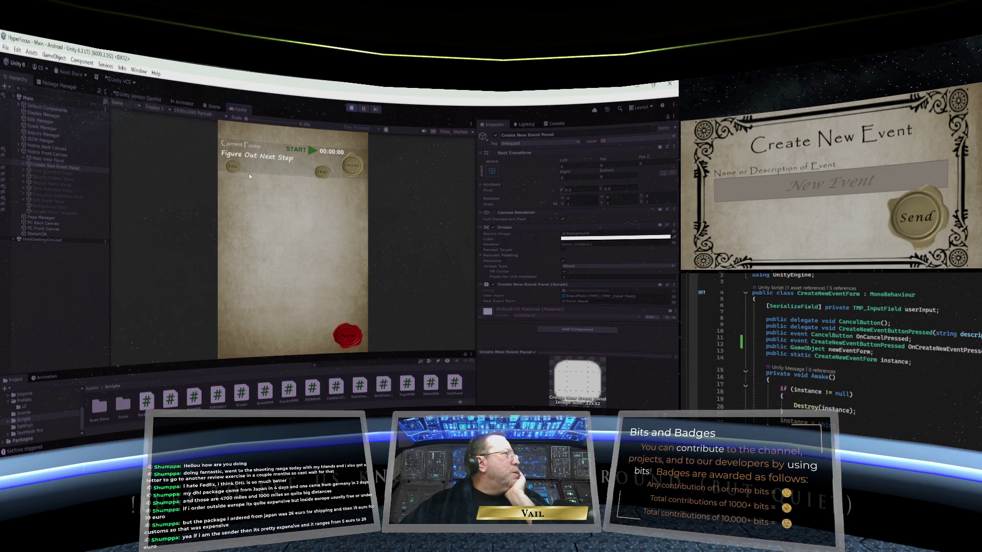
left_click(351, 109)
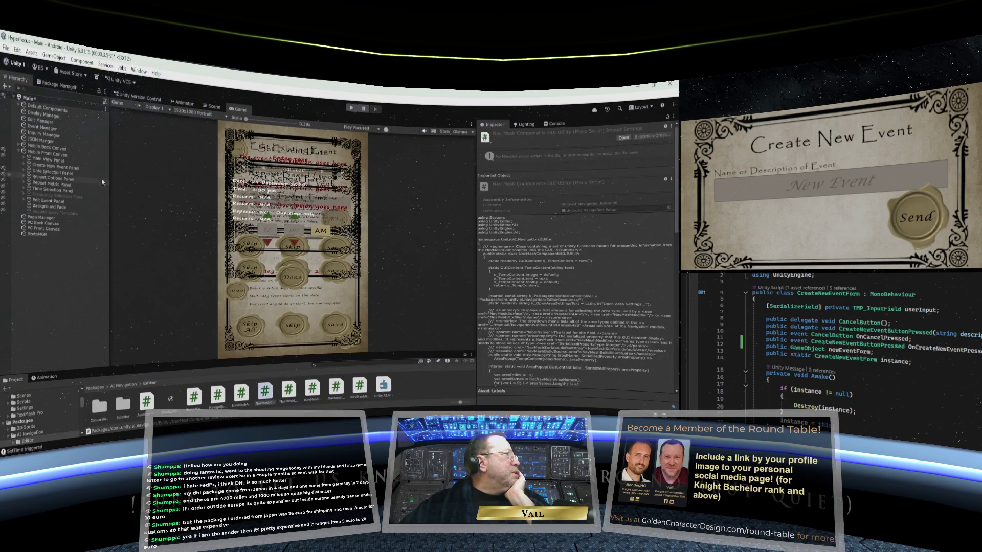
Expand Main View Panel and select New Event Button to view its components and children.
left_click(23, 167)
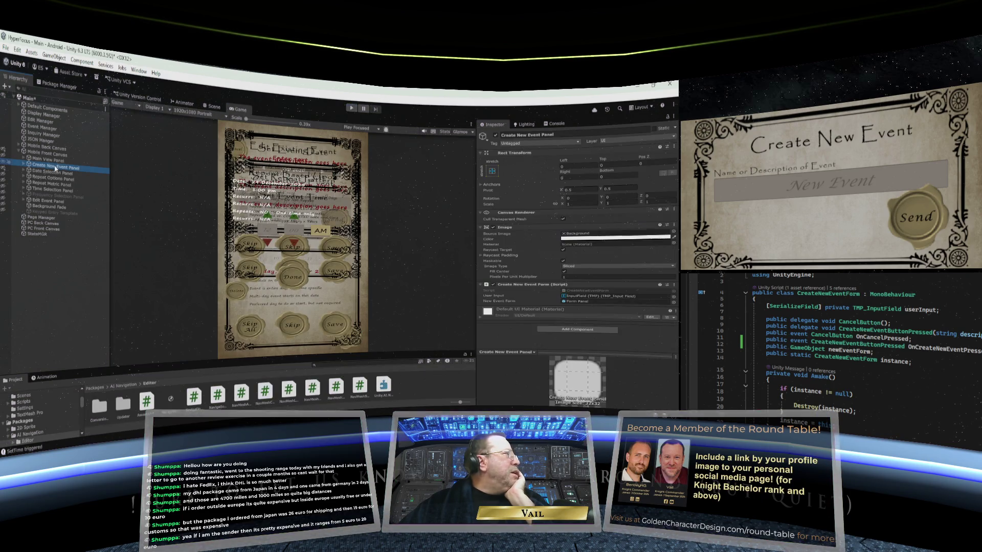
left_click(23, 166)
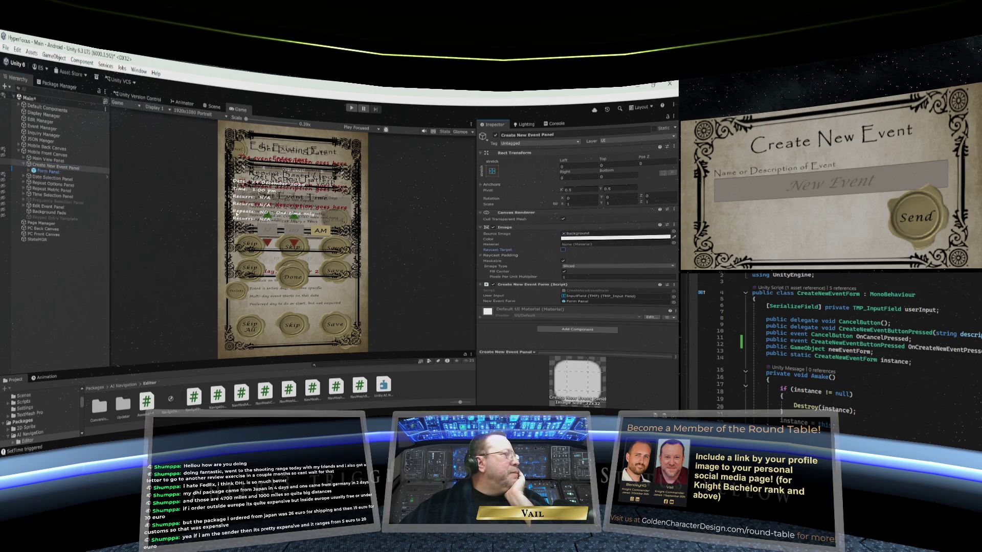
left_click(24, 165)
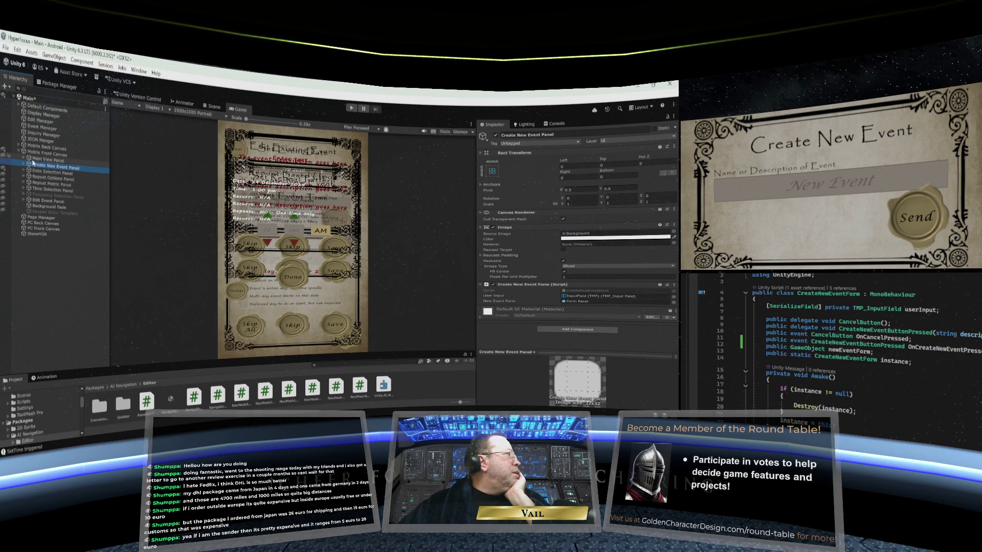
left_click(24, 160)
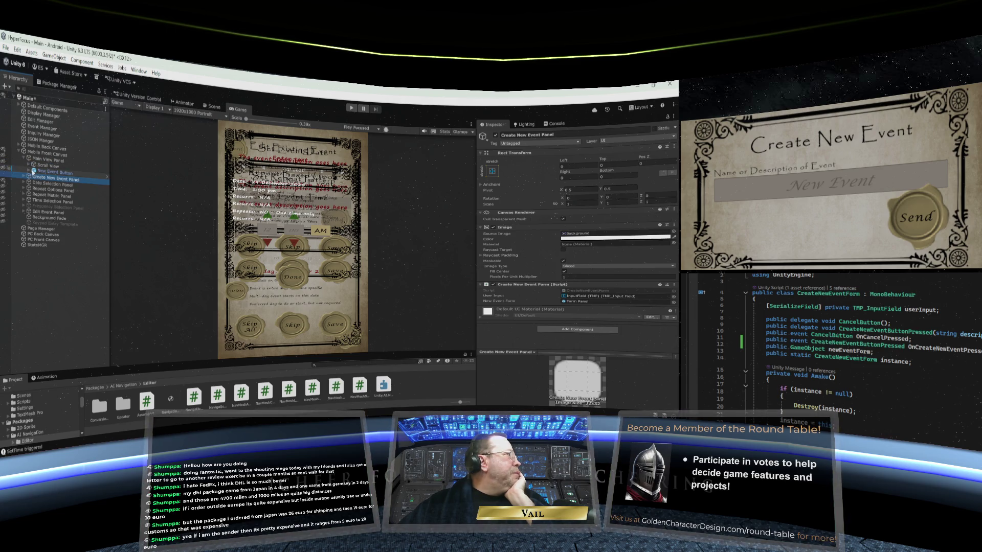
left_click(45, 172)
left_click(29, 171)
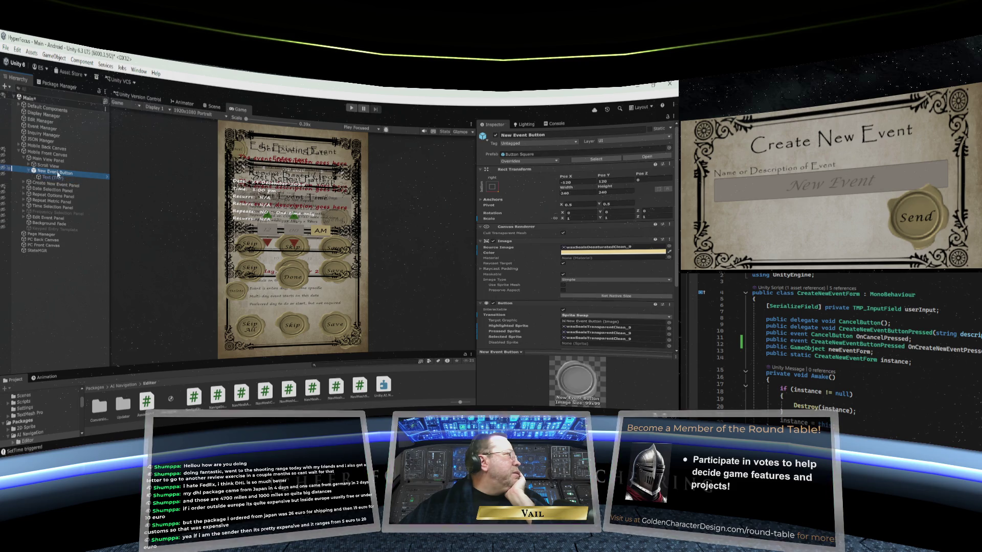
scroll(567, 270, "down", 4)
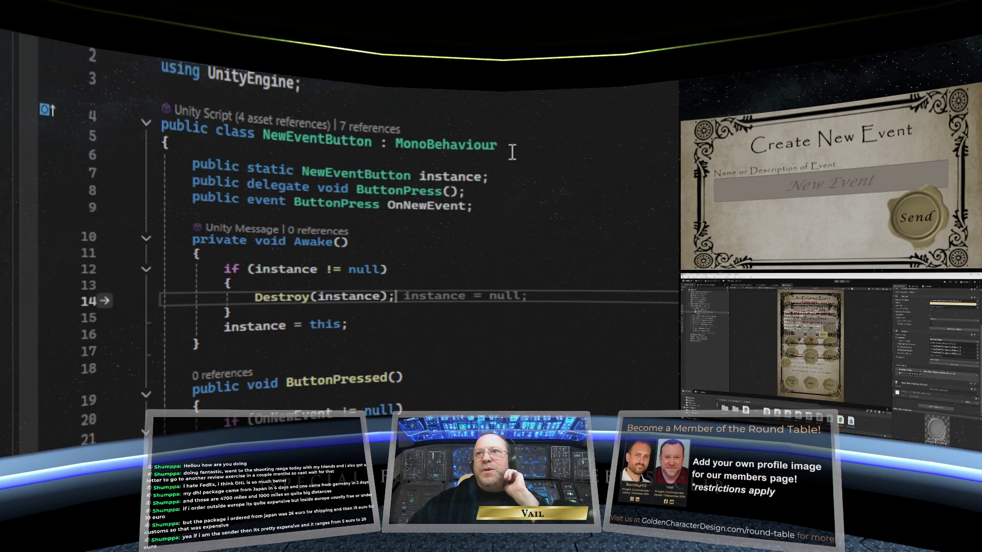
Scroll through NewEventButton.cs's ButtonPressed and OnNewEvent code, then switch to CreateNewEventForm.cs.
scroll(517, 149, "down", 4)
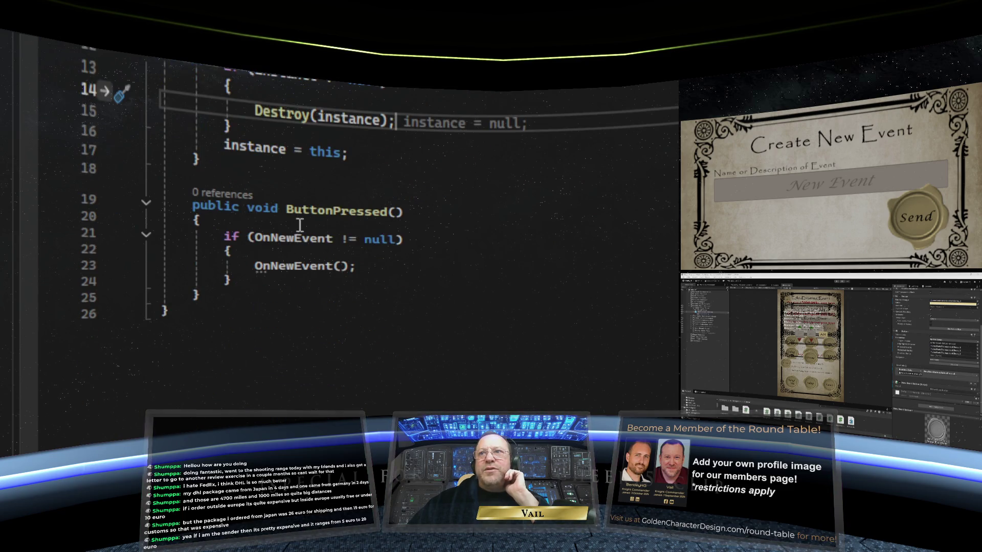
scroll(427, 246, "up", 3)
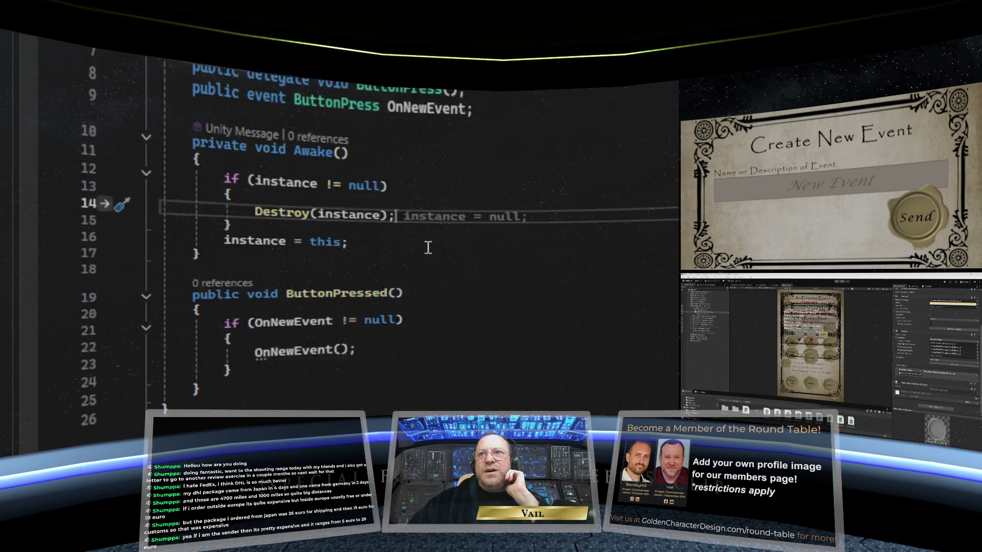
scroll(428, 247, "up", 1)
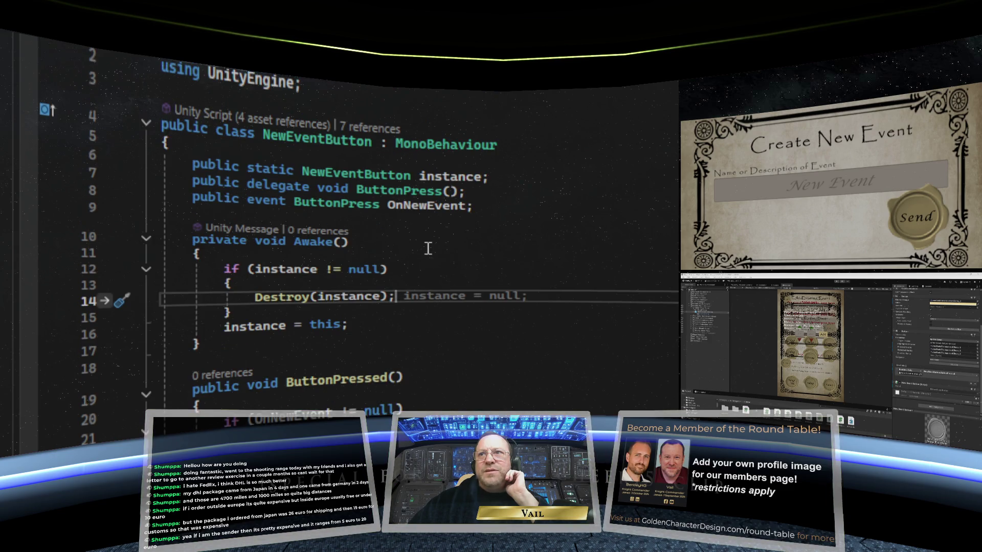
scroll(428, 247, "down", 2)
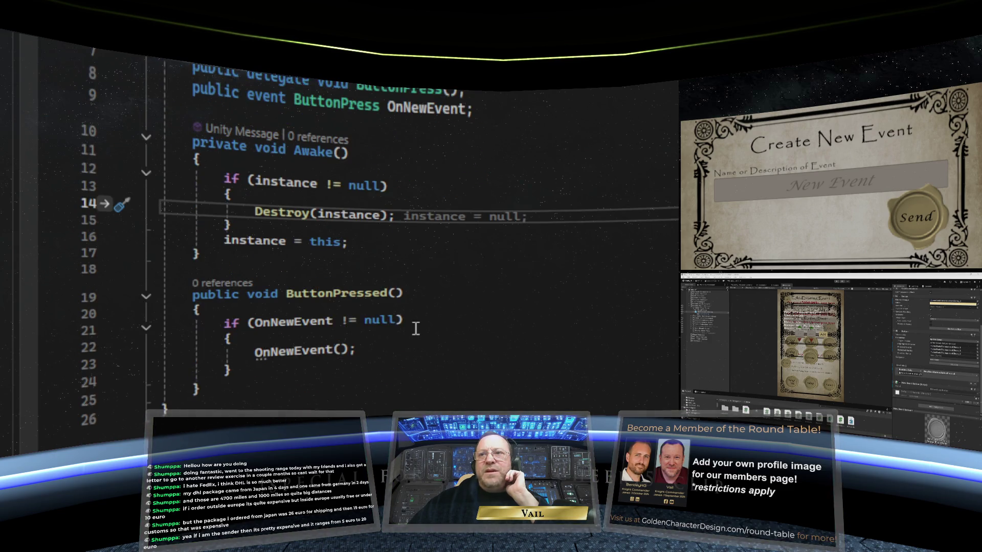
scroll(380, 335, "down", 1)
scroll(377, 337, "up", 3)
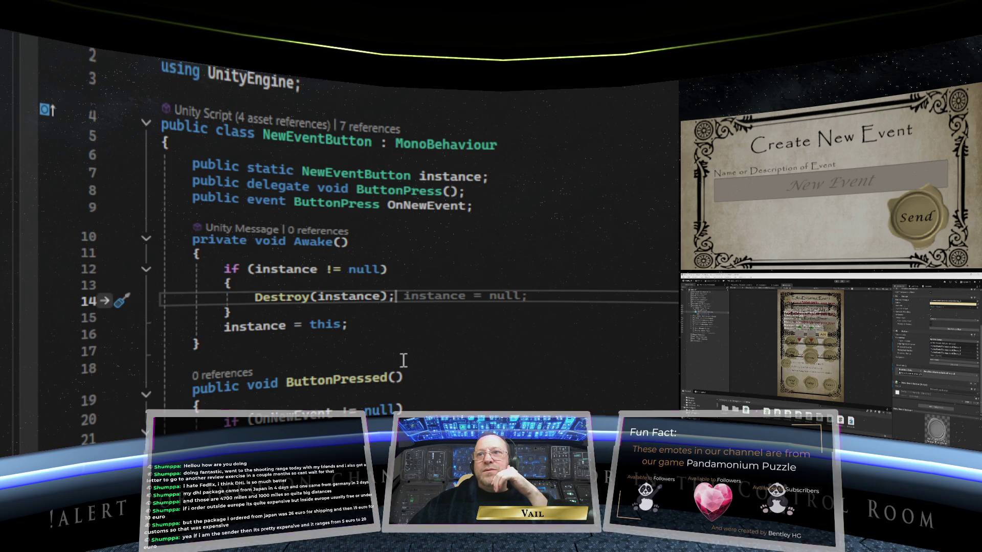
scroll(404, 360, "down", 2)
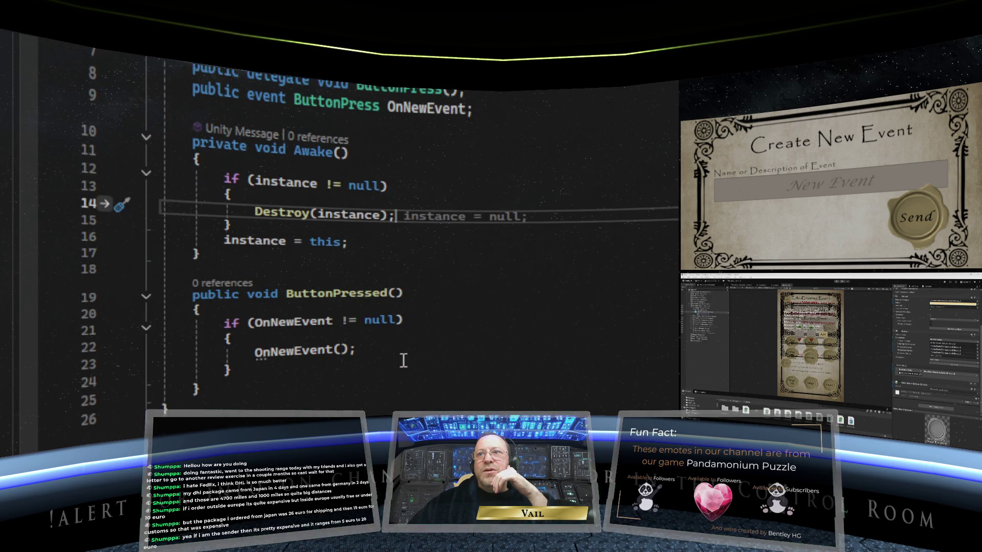
scroll(403, 361, "up", 1)
scroll(403, 360, "down", 3)
scroll(403, 360, "up", 4)
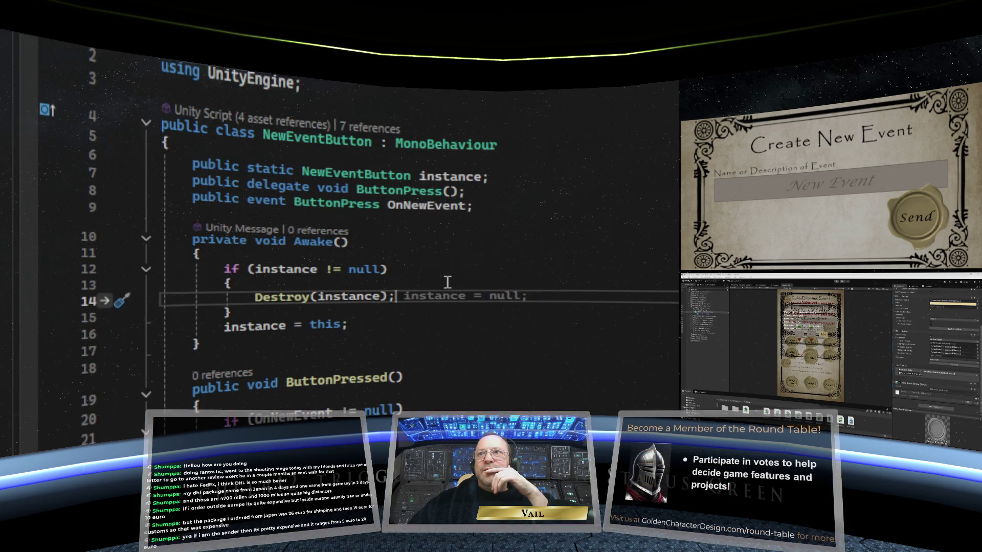
key("ctrl+Tab")
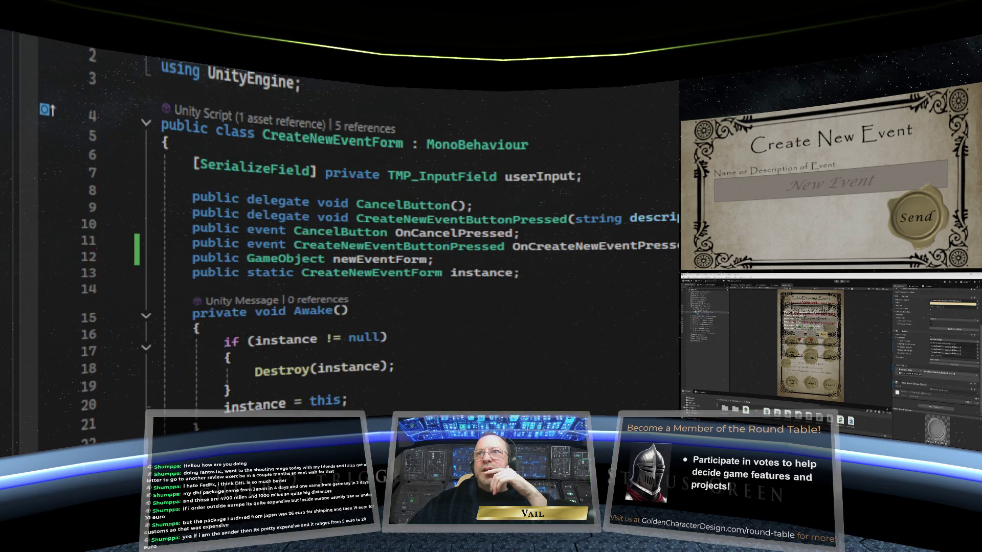
Review Start, OnDestroy, OpenThisForm and CloseThisForm in CreateNewEventForm.cs, then return to NewEventButton.cs.
scroll(384, 264, "down", 3)
scroll(384, 264, "down", 2)
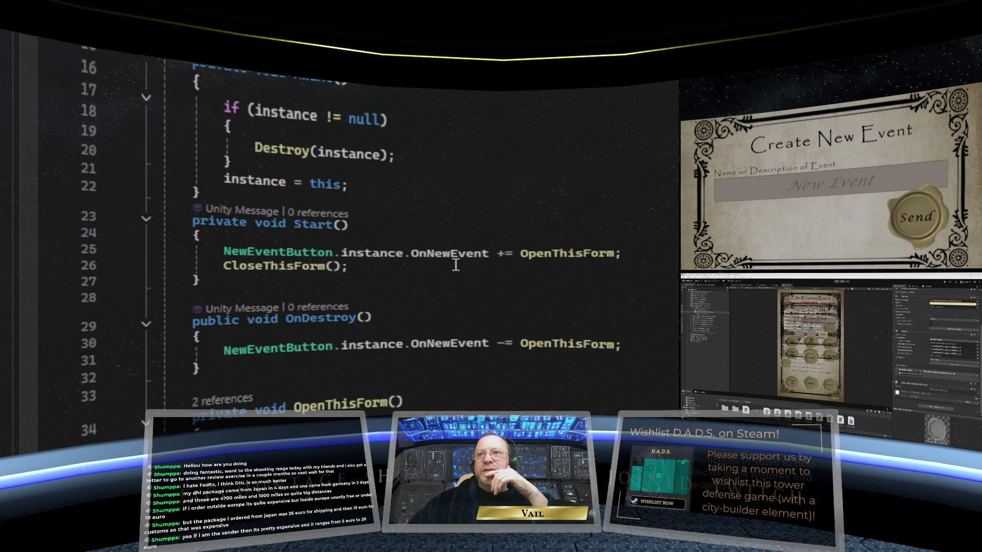
scroll(455, 265, "down", 2)
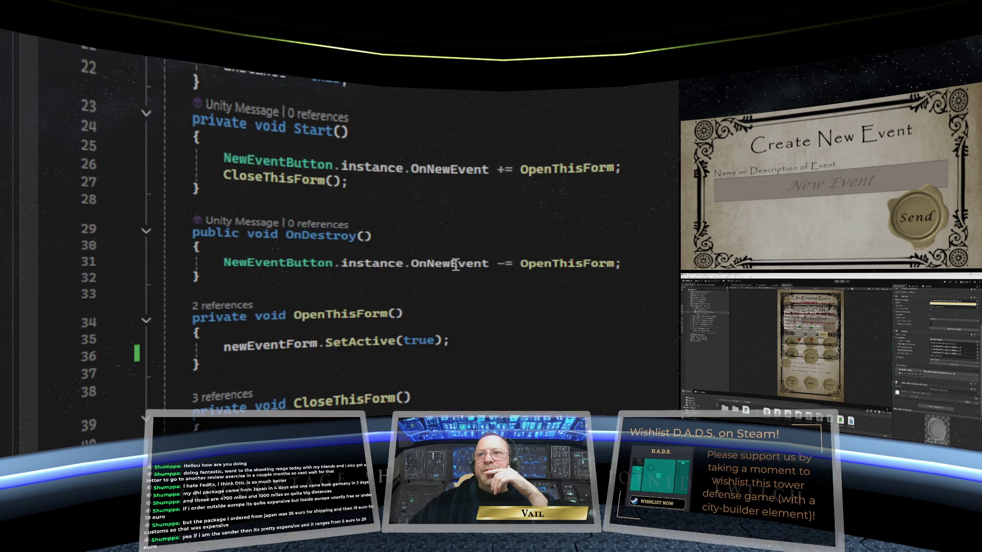
scroll(455, 265, "down", 2)
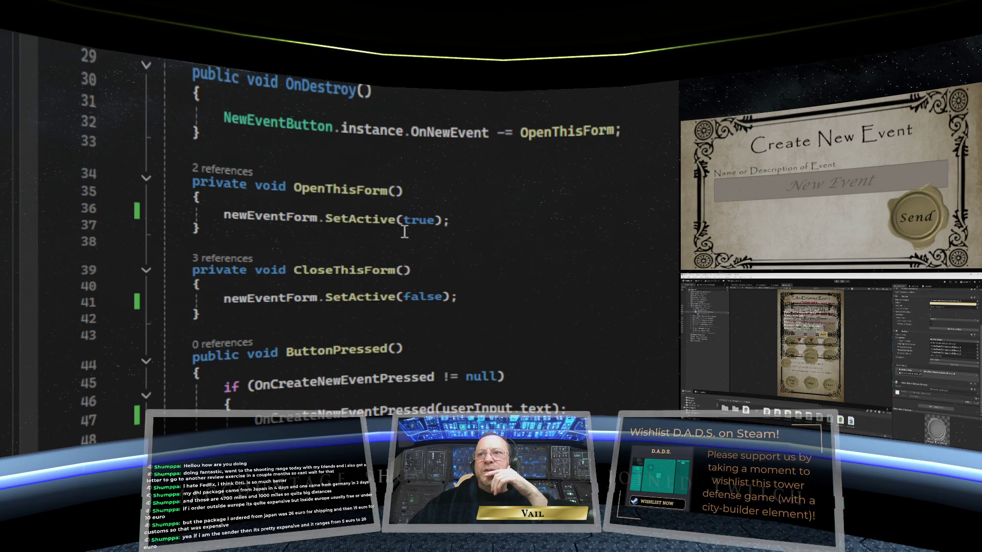
scroll(403, 230, "up", 3)
scroll(394, 241, "down", 1)
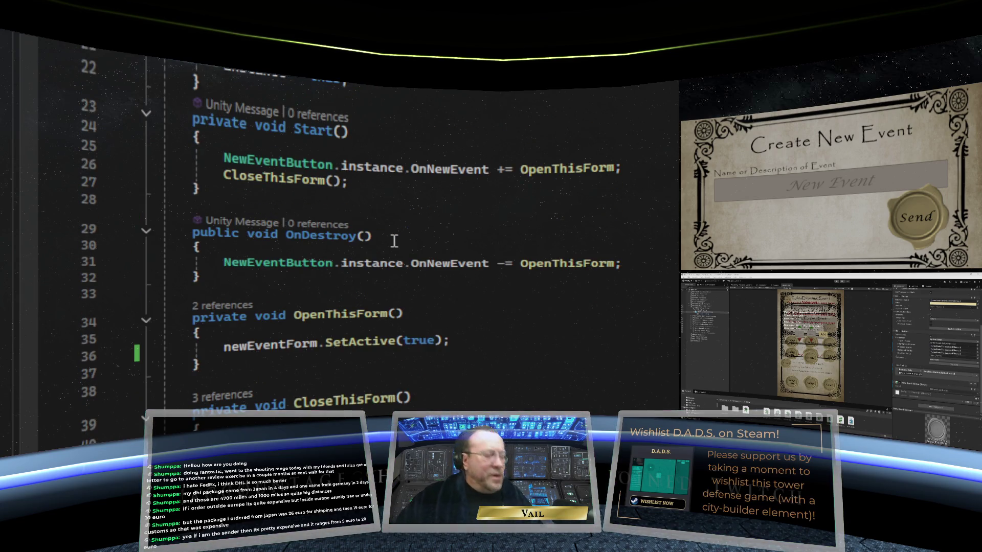
scroll(424, 189, "up", 1)
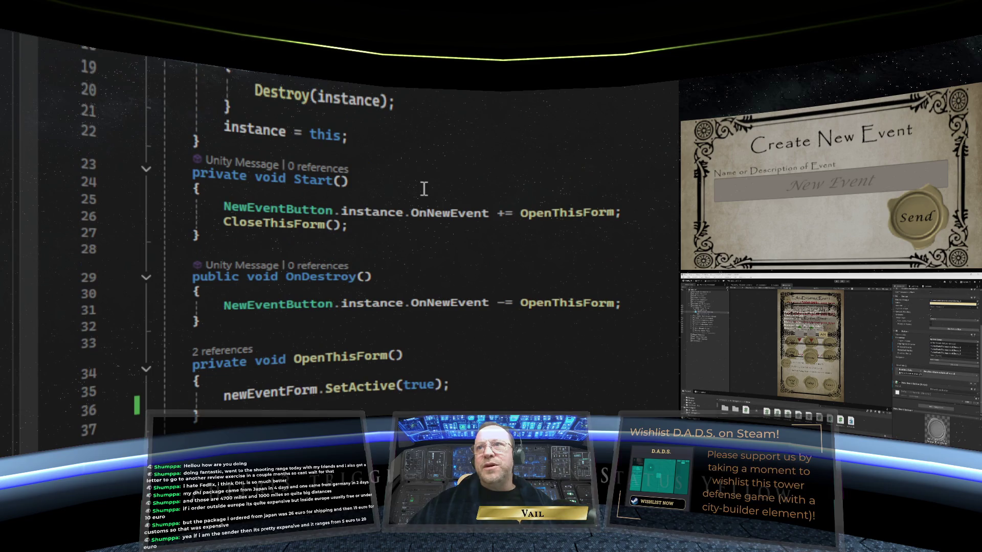
scroll(424, 189, "up", 1)
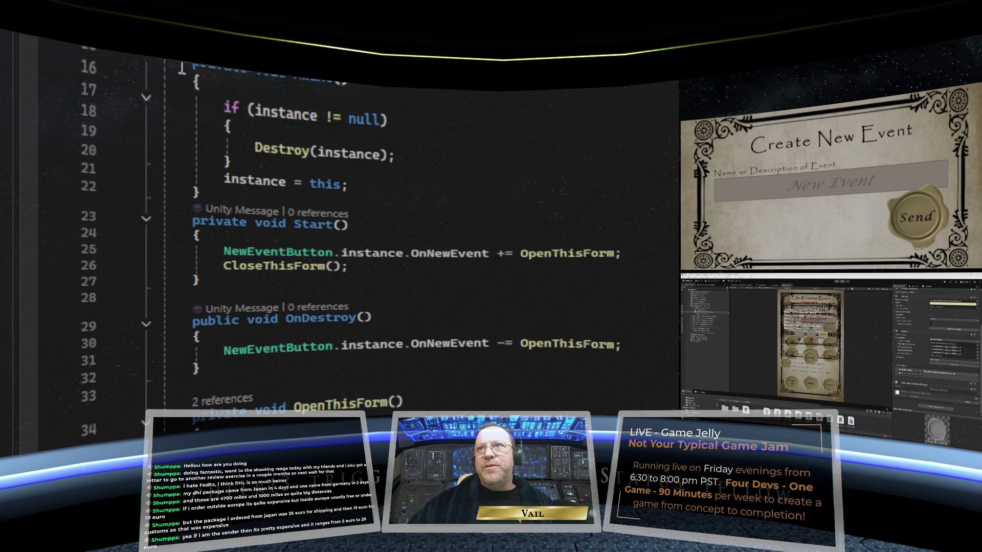
key("ctrl+Tab")
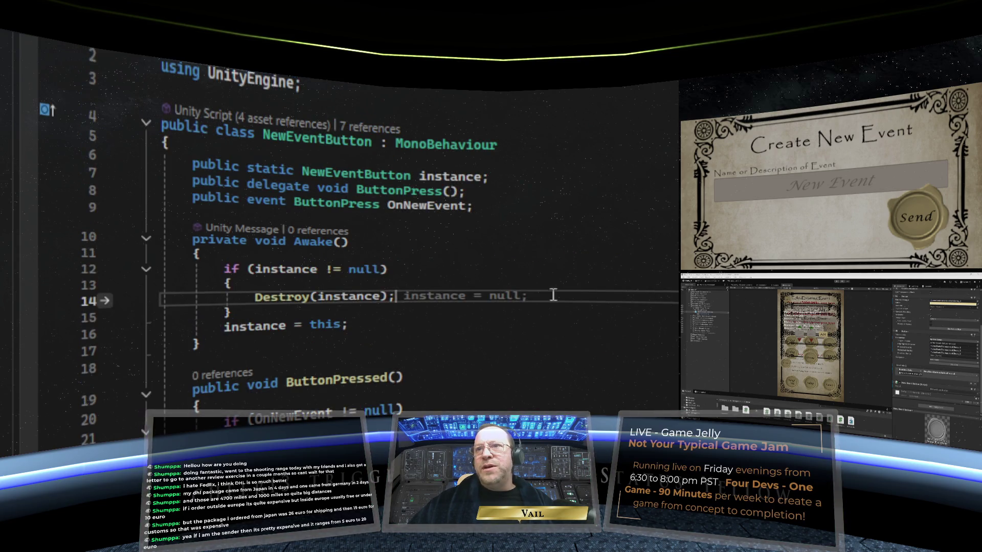
Add Debug.Log("Button Pressed"); at the top of ButtonPressed, fixing the Debnug typo.
scroll(572, 296, "down", 3)
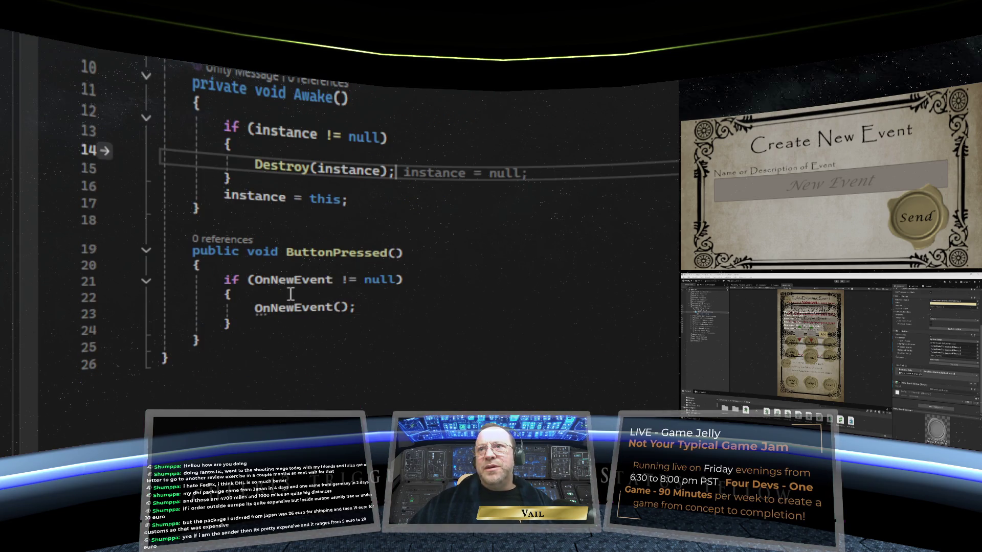
left_click(279, 263)
key("Return")
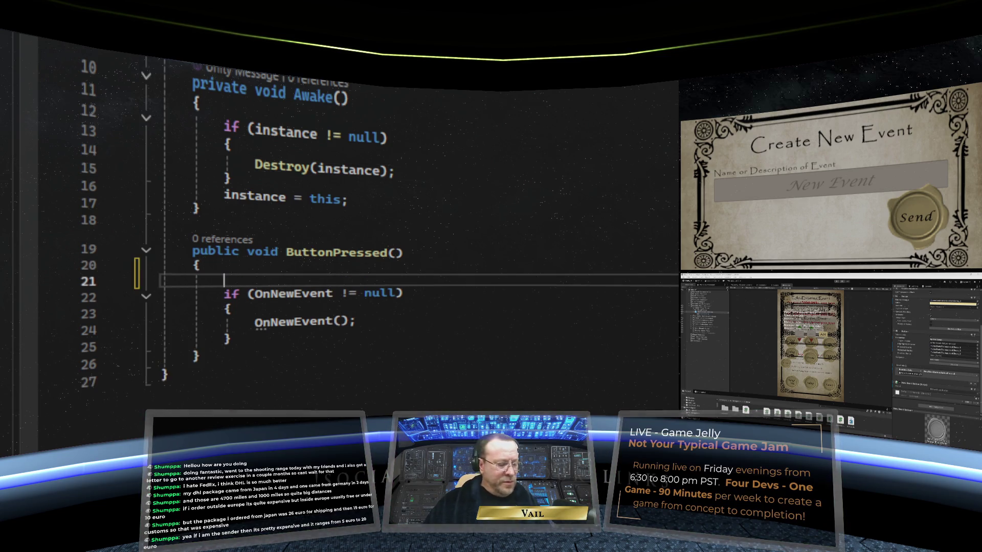
type("Debnug.Log(")
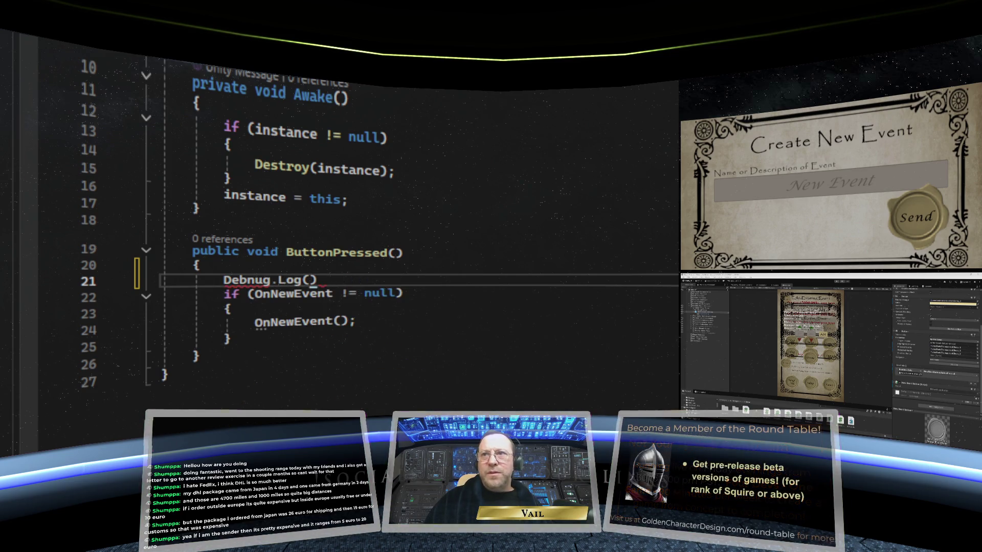
type("\"Butto")
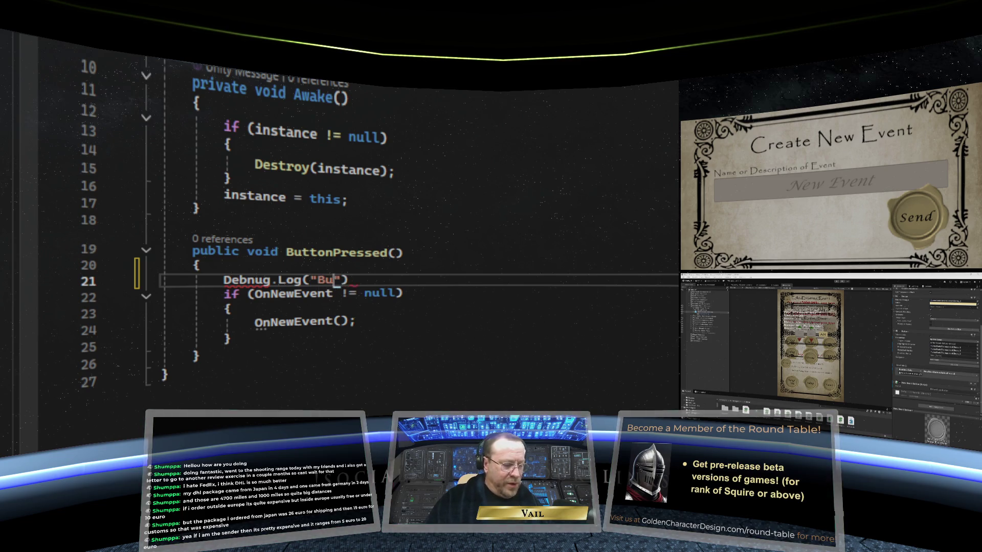
type("n Pressed\"")
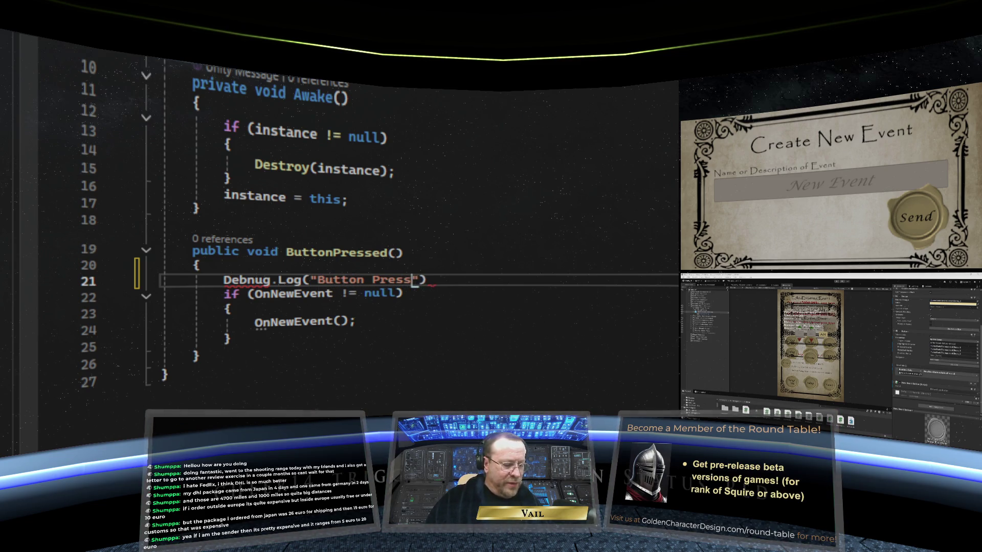
type(")")
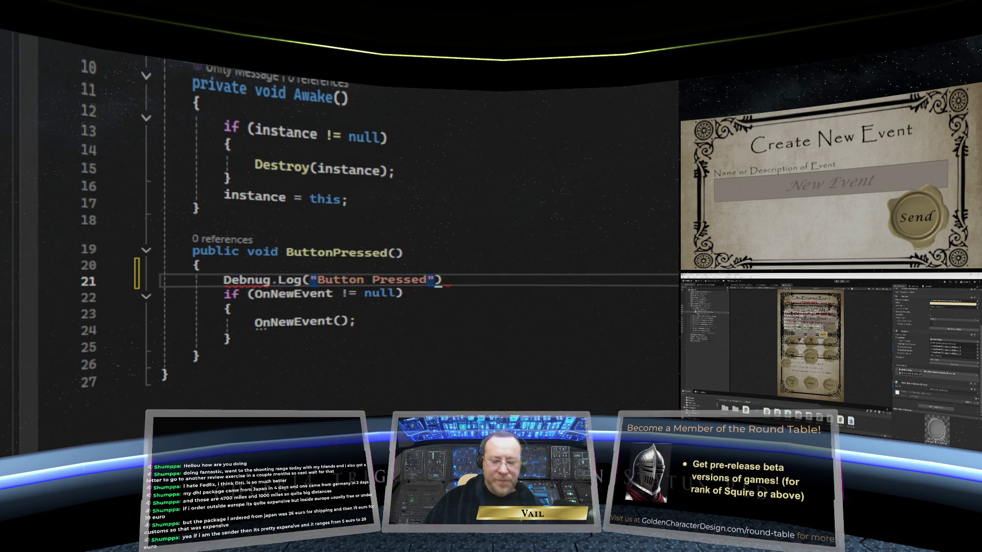
type(";")
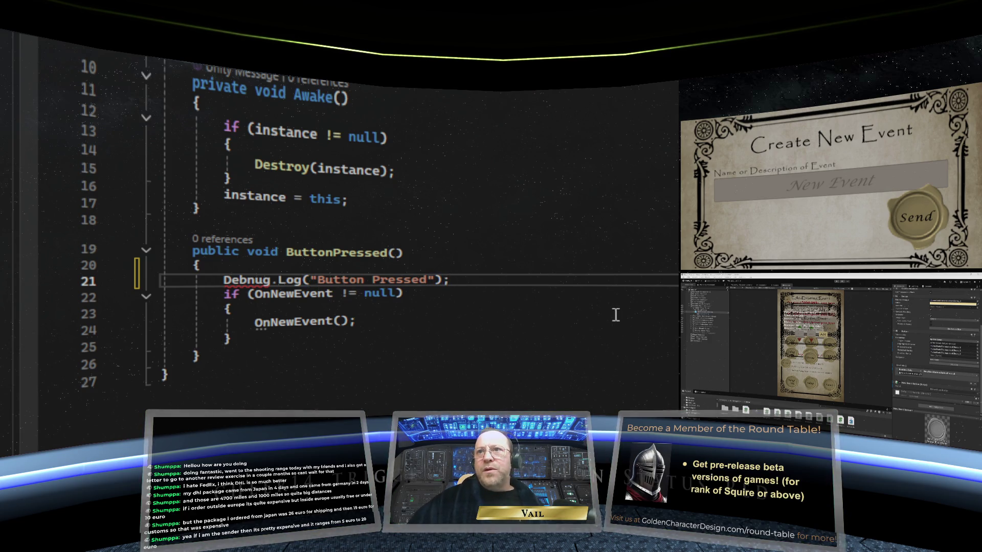
left_click(255, 279)
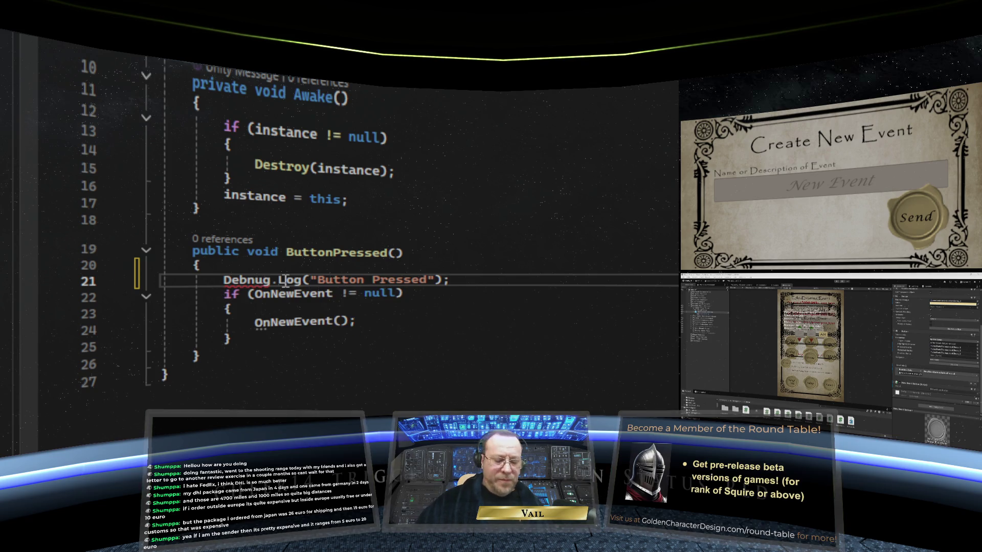
key("BackSpace")
Copy the Debug.Log line and paste it on a new line above OnNewEvent().
left_click(391, 338)
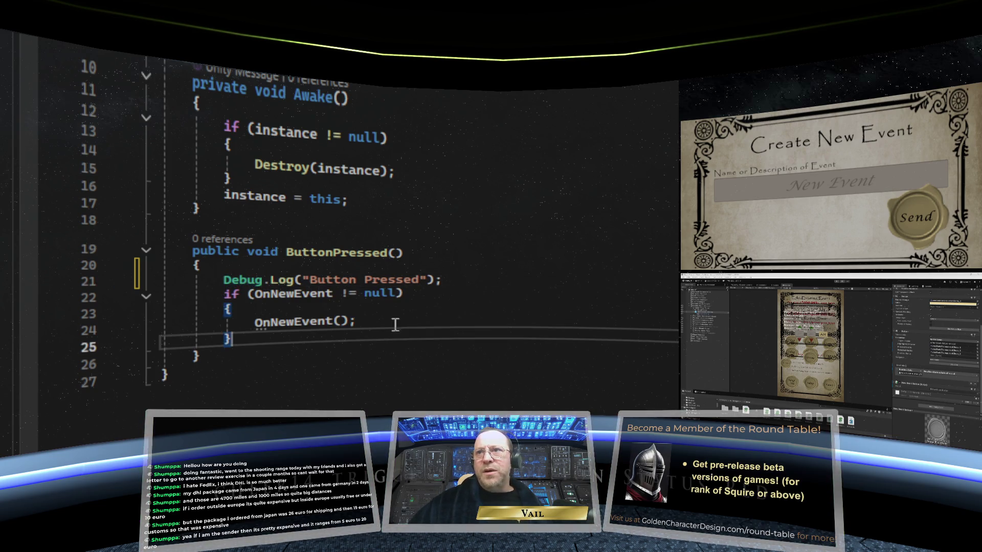
left_click_drag(441, 278, 225, 279)
key("ctrl+c")
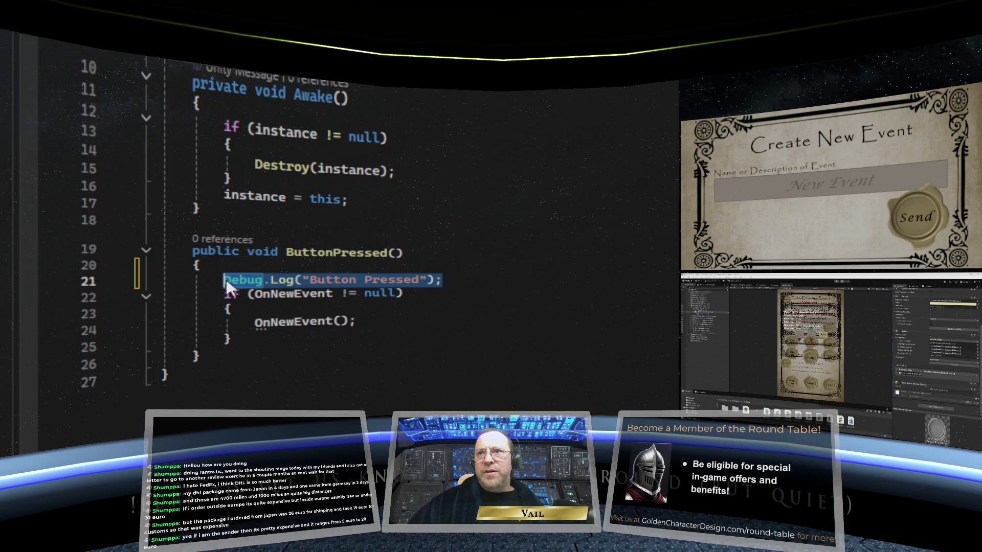
right_click(256, 279)
key("Escape")
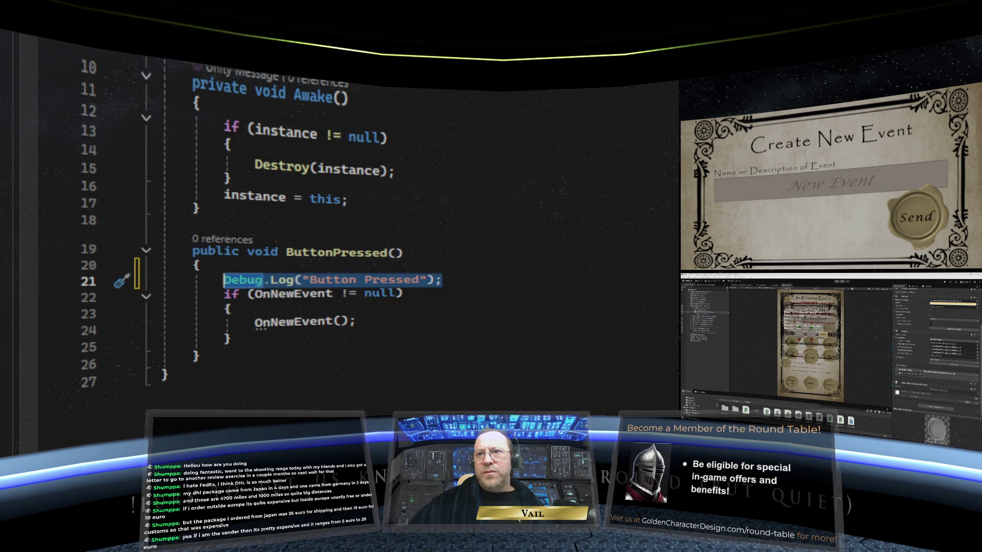
key("ctrl+End")
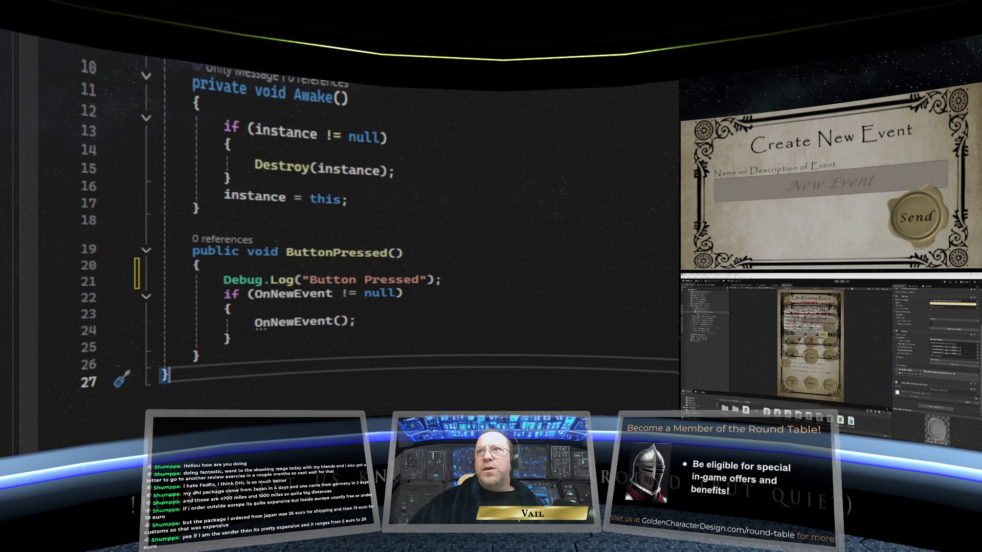
left_click(360, 320)
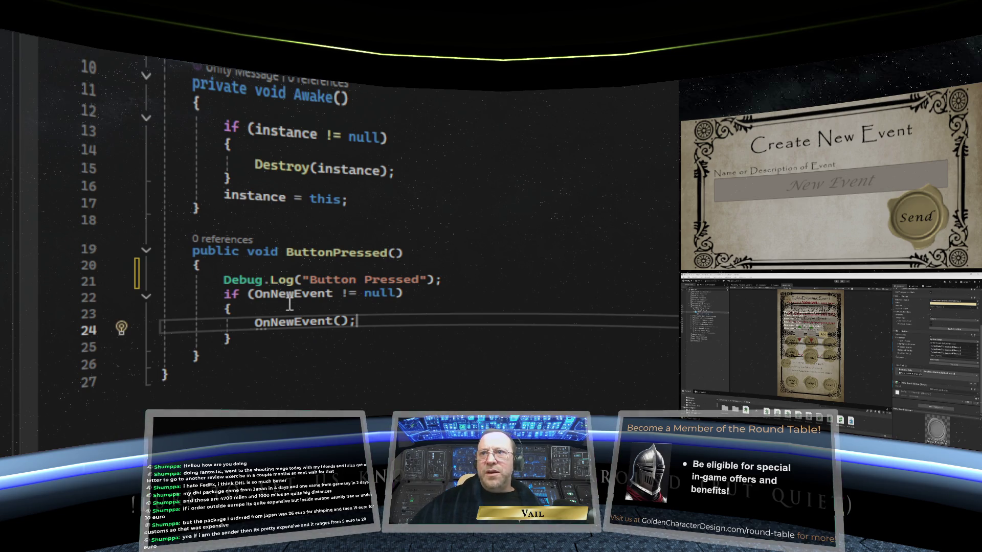
key("Up")
key("Return")
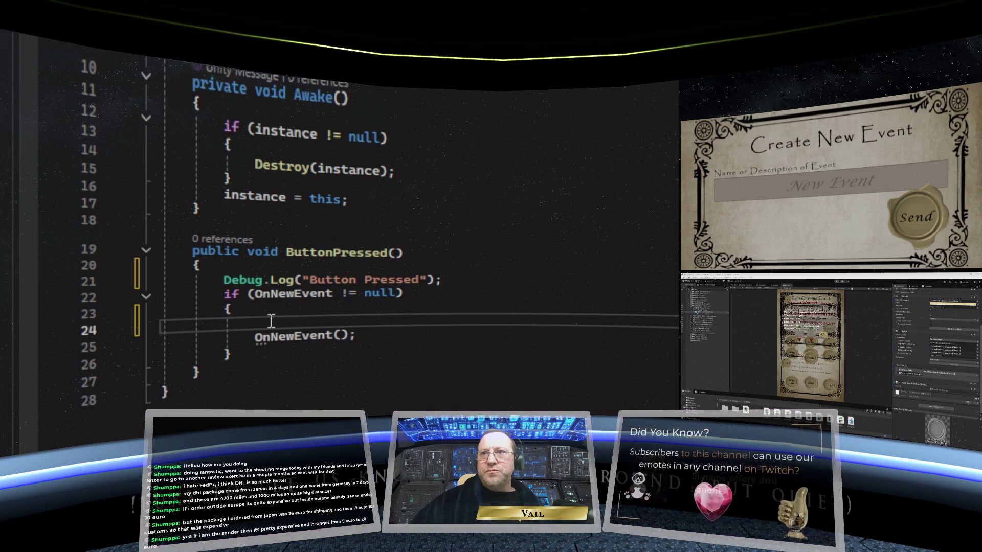
right_click(269, 320)
key("Escape")
key("ctrl+v")
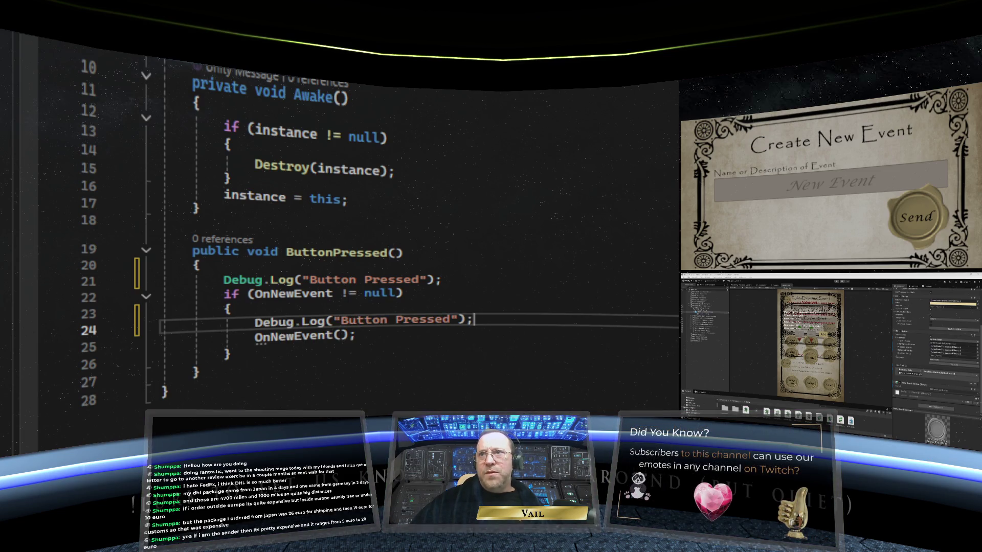
Change the pasted log's message to "OnNewEvent Firing".
left_click_drag(453, 320, 340, 320)
type("OnNew")
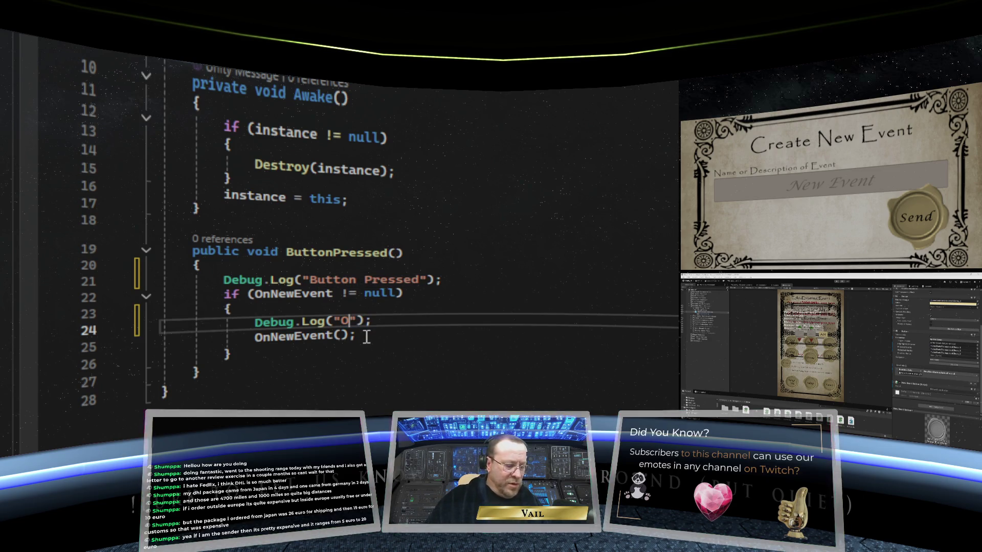
type("Event")
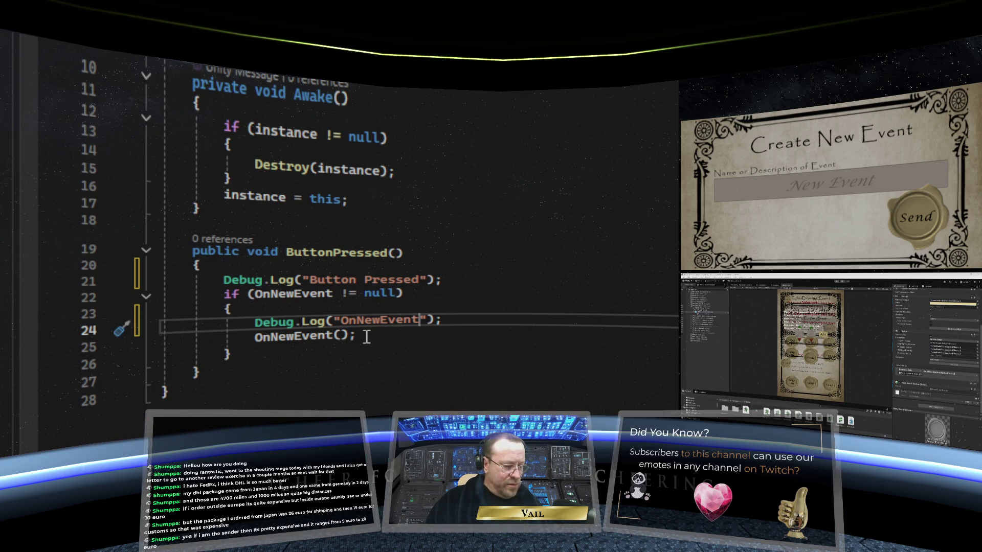
type(" Firing")
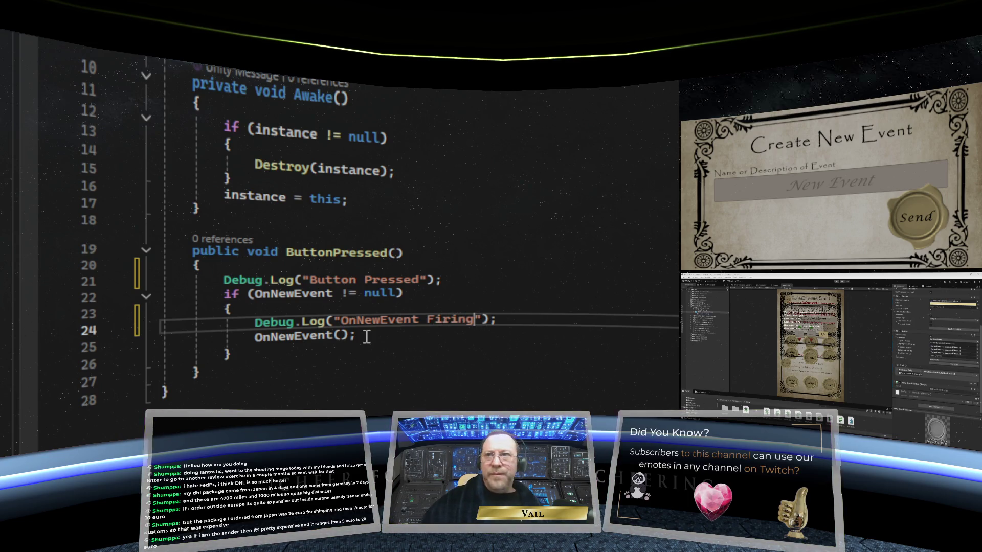
left_click(436, 362)
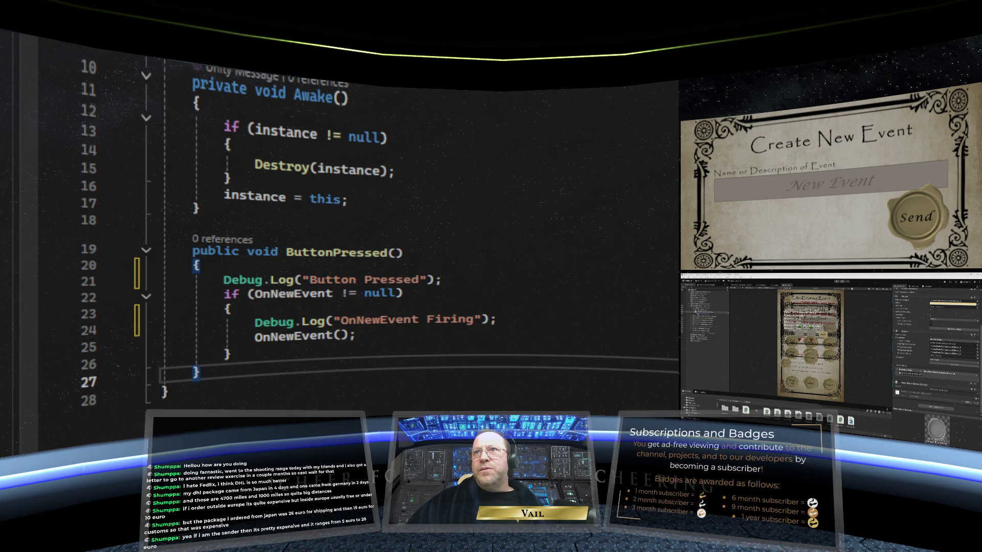
key("ctrl+Tab")
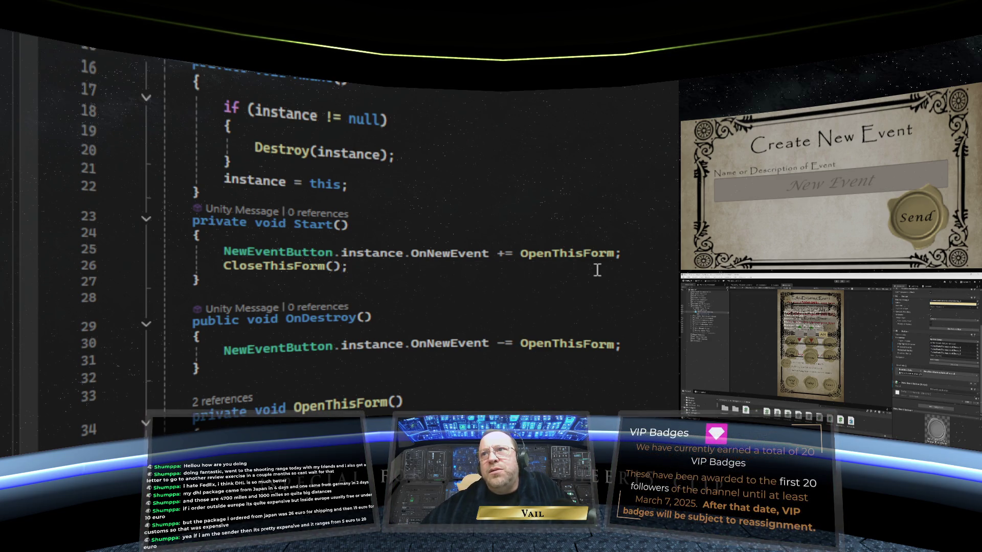
Paste a Debug.Log as OpenThisForm's first line with the message "Opening Form".
scroll(435, 278, "down", 2)
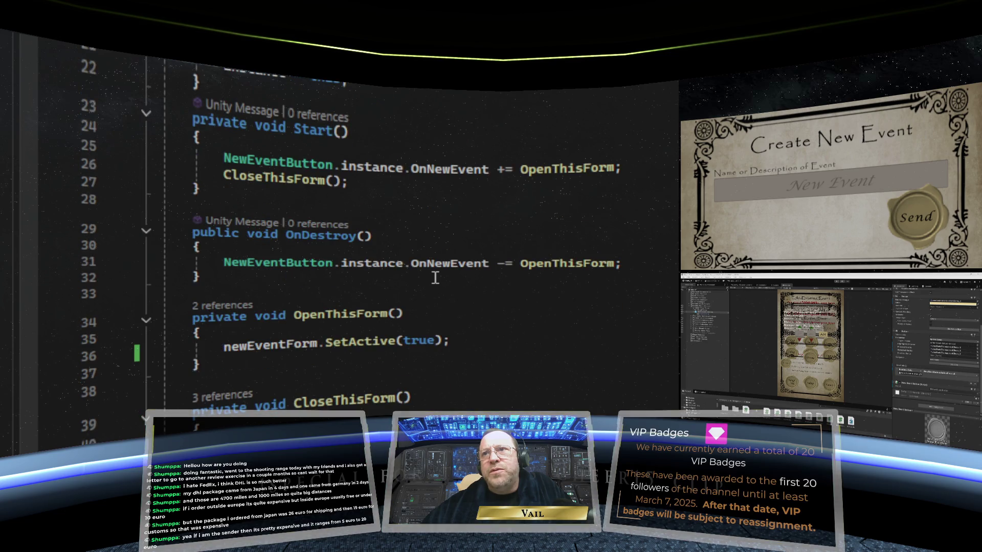
scroll(435, 278, "down", 2)
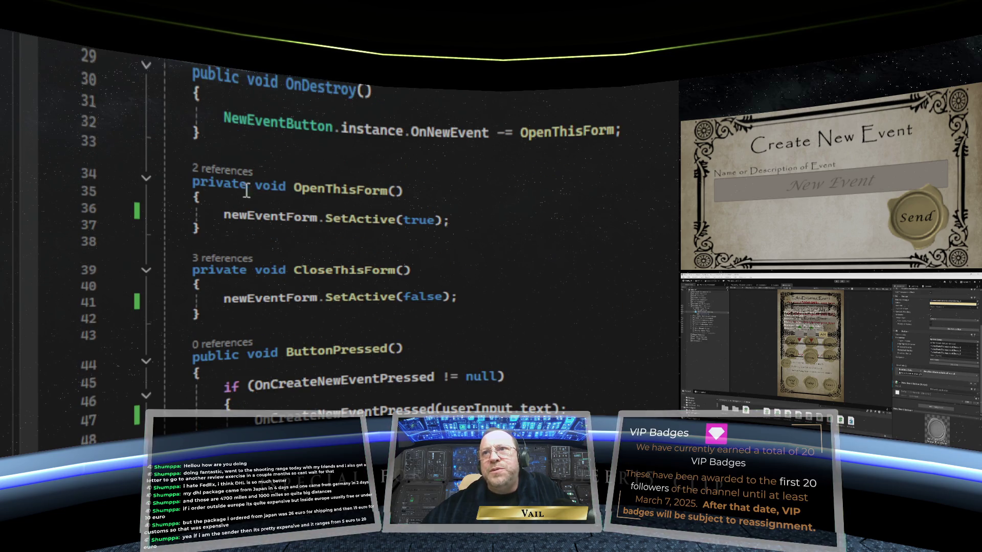
left_click(278, 201)
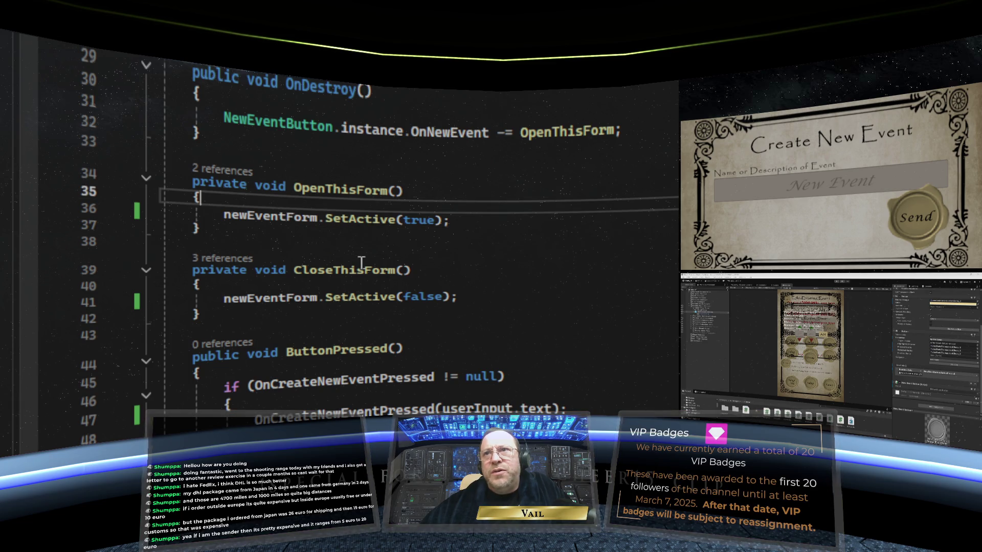
key("Return")
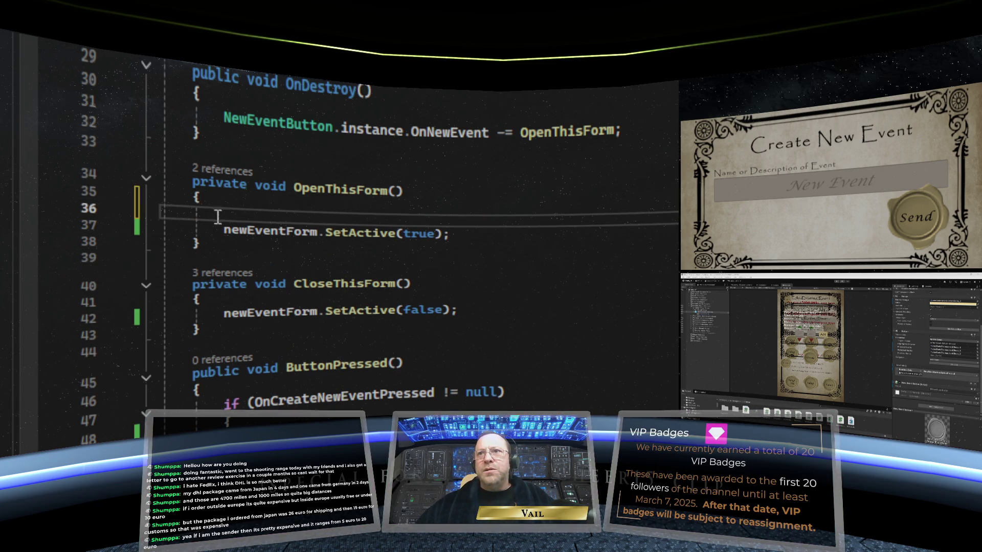
right_click(229, 211)
left_click(307, 516)
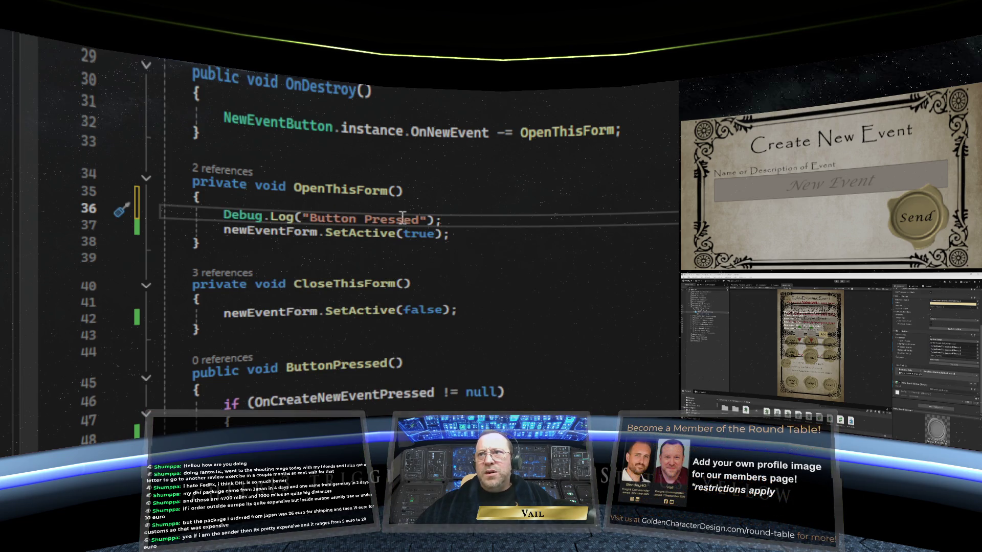
left_click_drag(419, 219, 310, 217)
type("Opening Form")
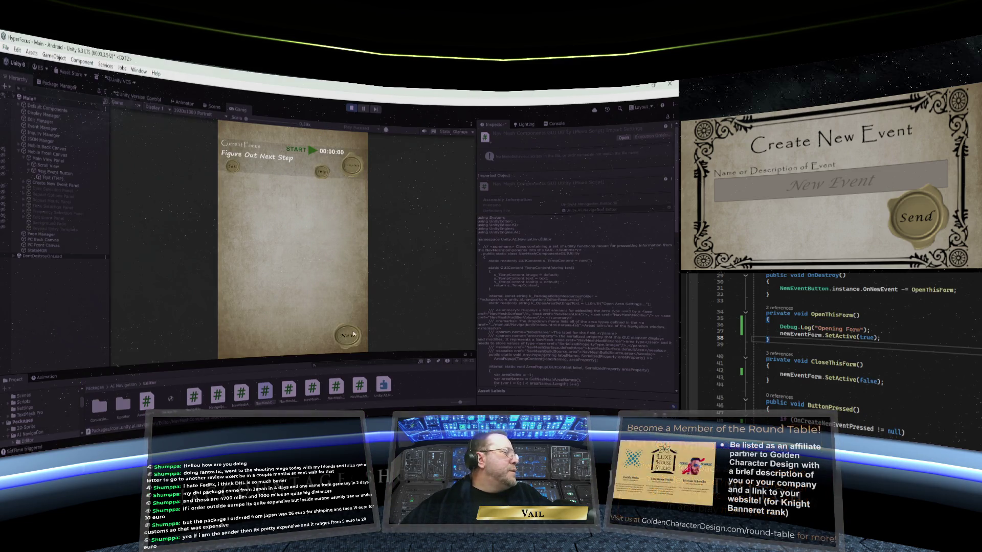
Press the New wax-seal button in the running game and view its Console log output.
left_click(349, 336)
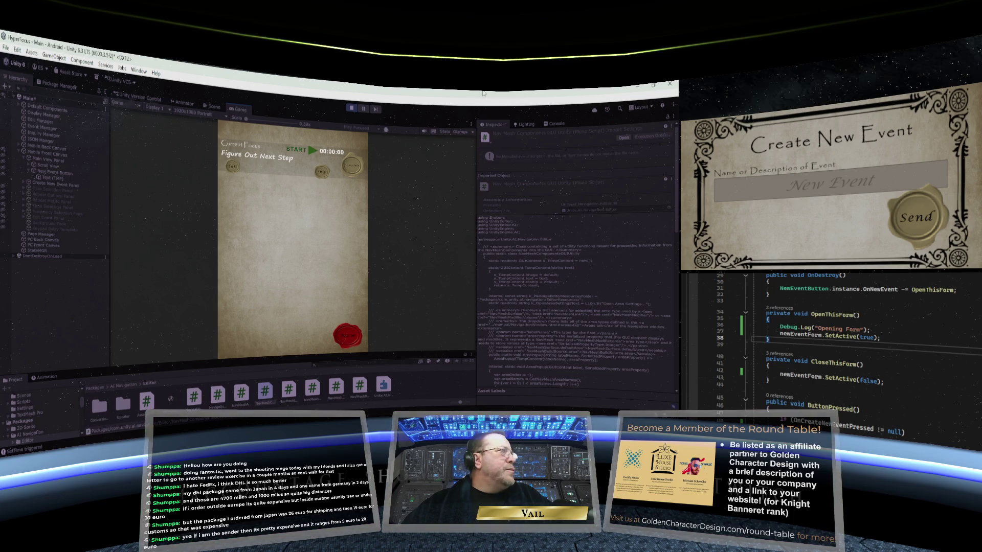
left_click(555, 124)
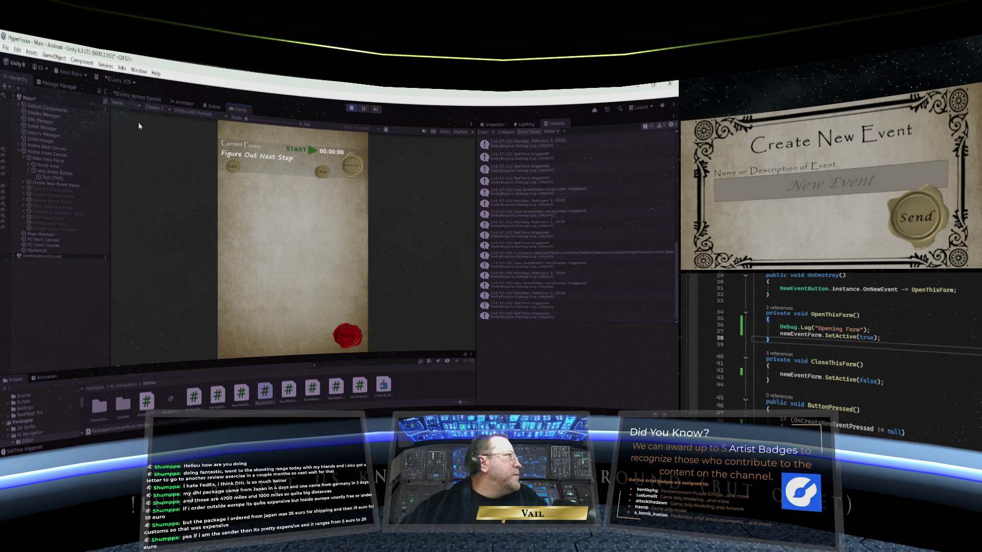
Widen the Package Manager panels and show the Input System package's version history.
left_click(62, 88)
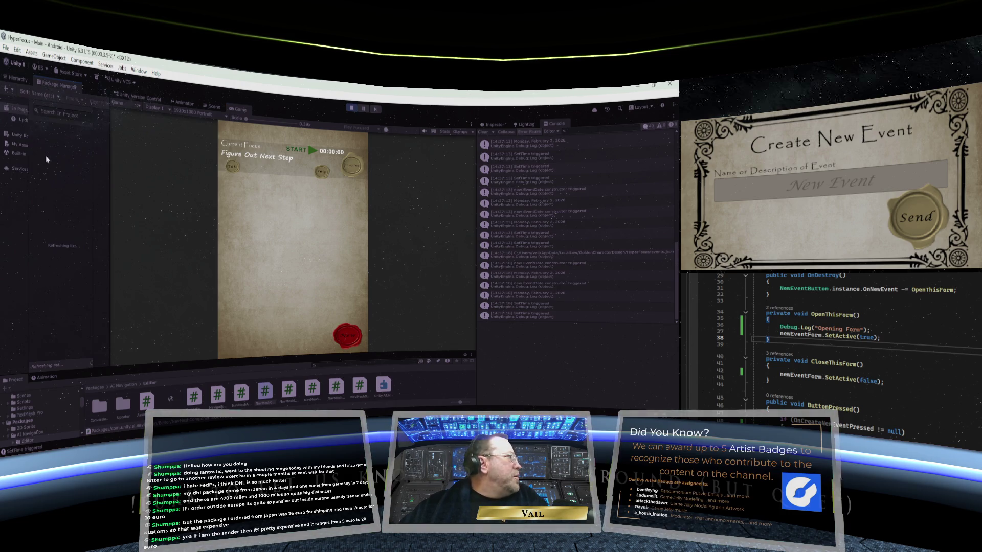
left_click_drag(29, 148, 72, 153)
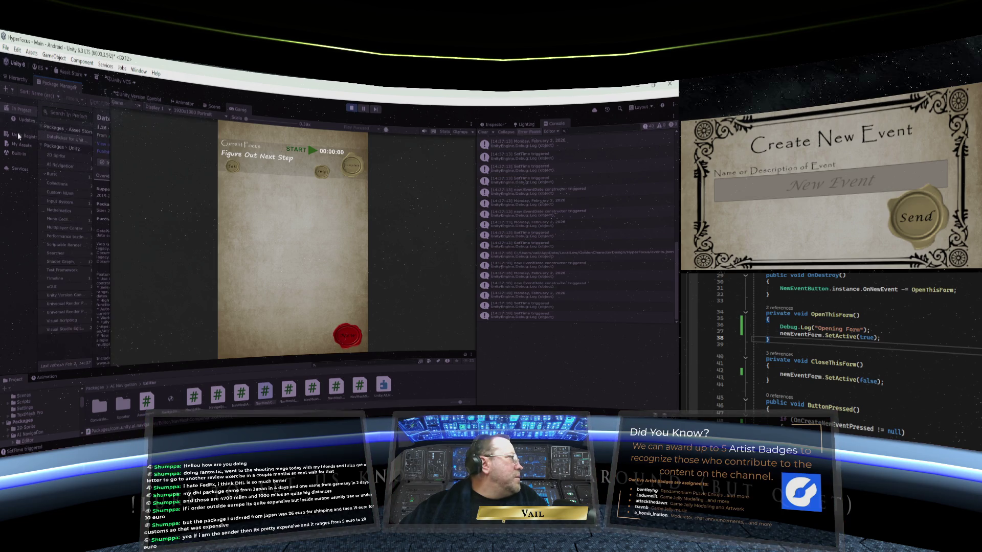
left_click_drag(111, 169, 220, 175)
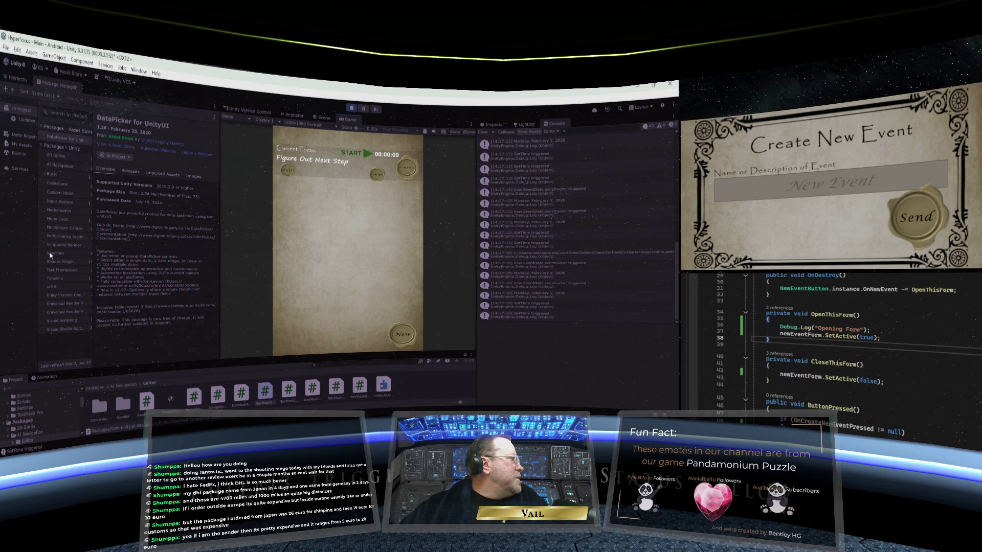
left_click(56, 202)
left_click_drag(93, 209, 106, 210)
left_click(146, 173)
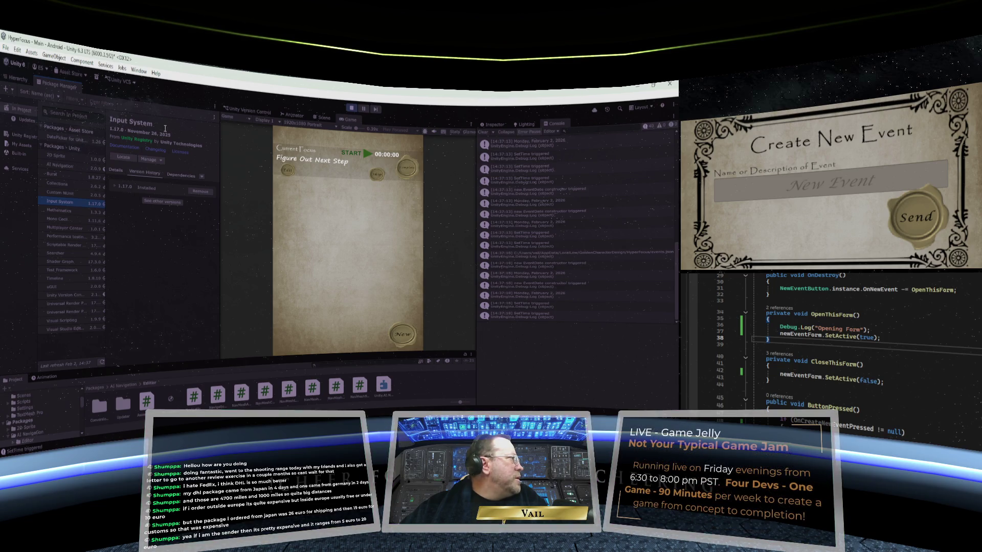
left_click_drag(221, 145, 165, 137)
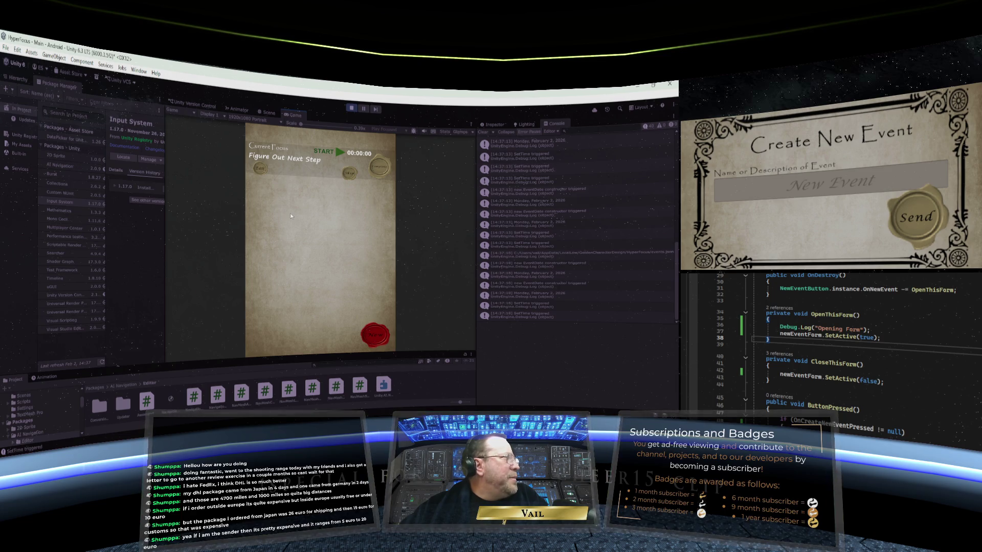
Exit Play mode from the toolbar, returning to the edit-time view of the overlapping event forms.
left_click(351, 110)
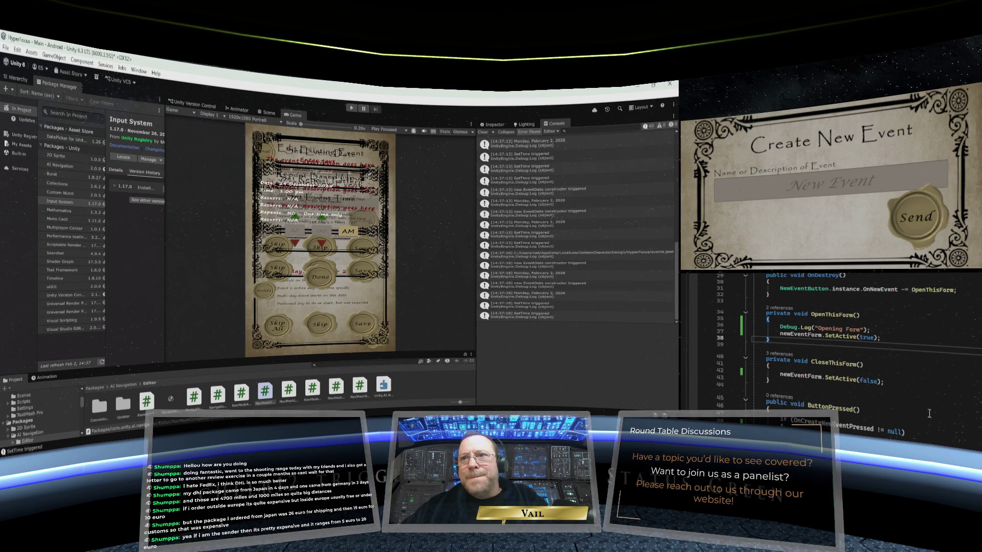
scroll(928, 412, "up", 9)
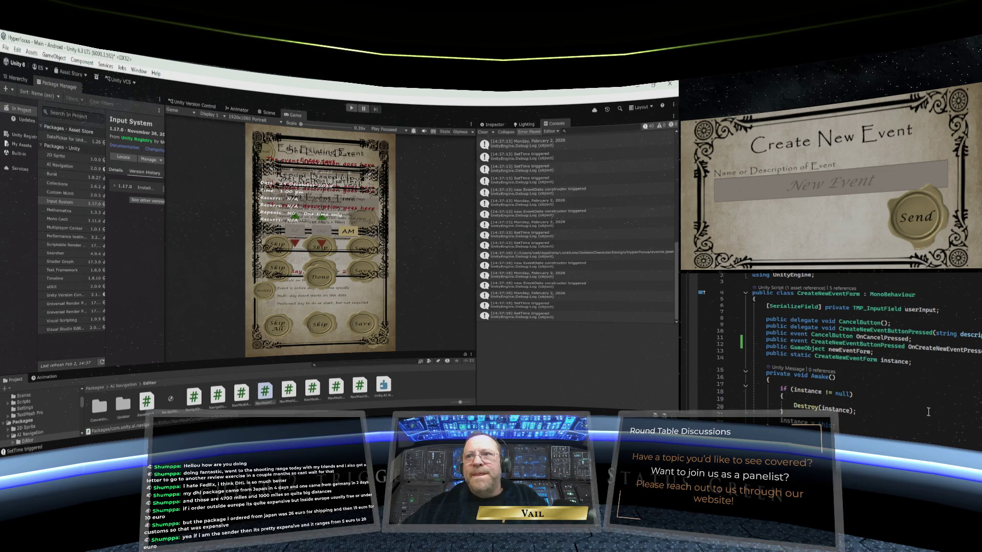
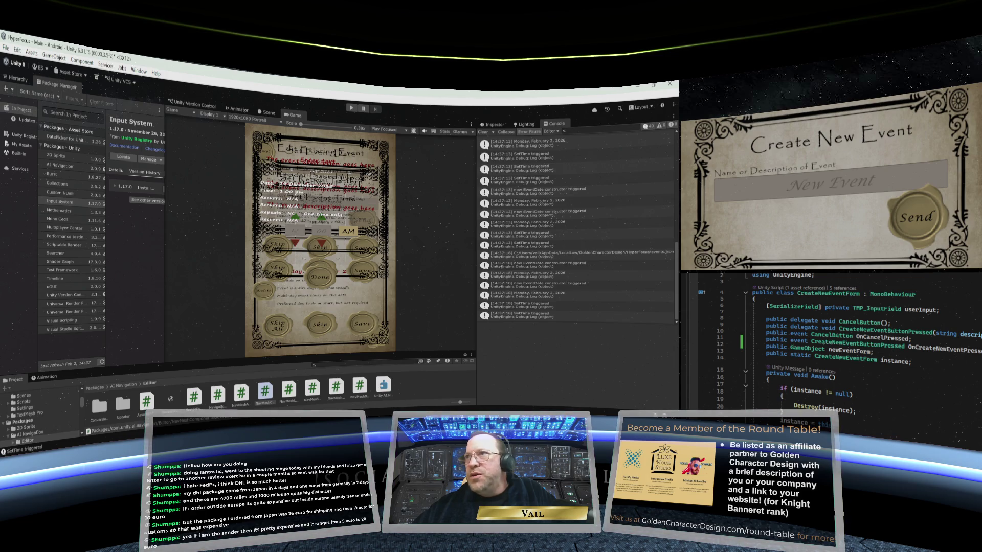
Move from CreateNewEventForm to NewEventButton.cs and review its Awake guard that destroys duplicate instances.
scroll(828, 348, "down", 4)
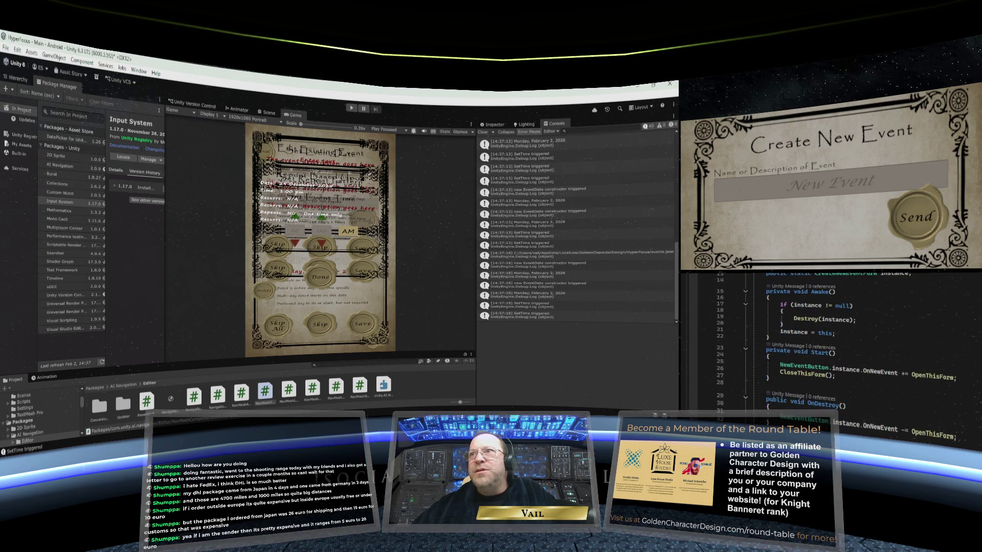
key("ctrl+Tab")
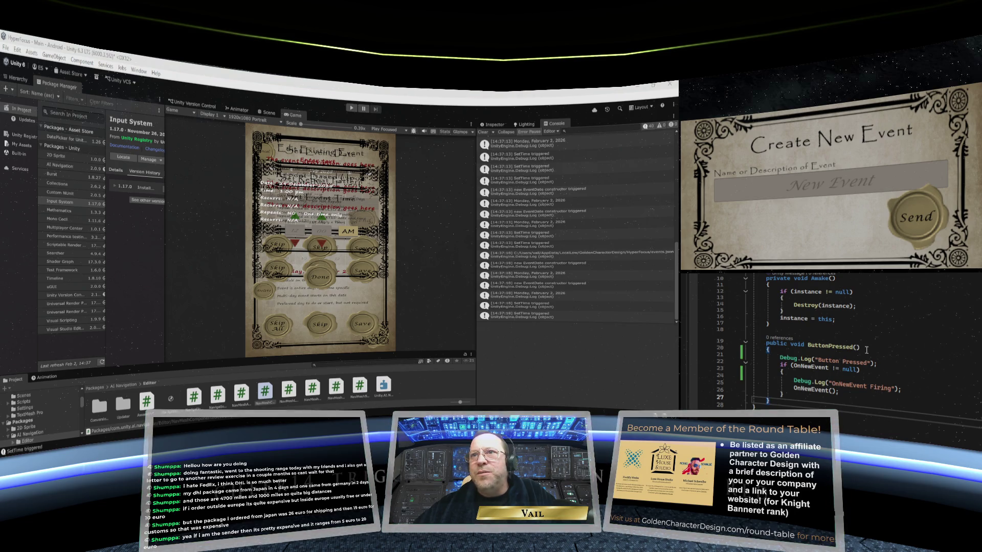
scroll(866, 350, "up", 3)
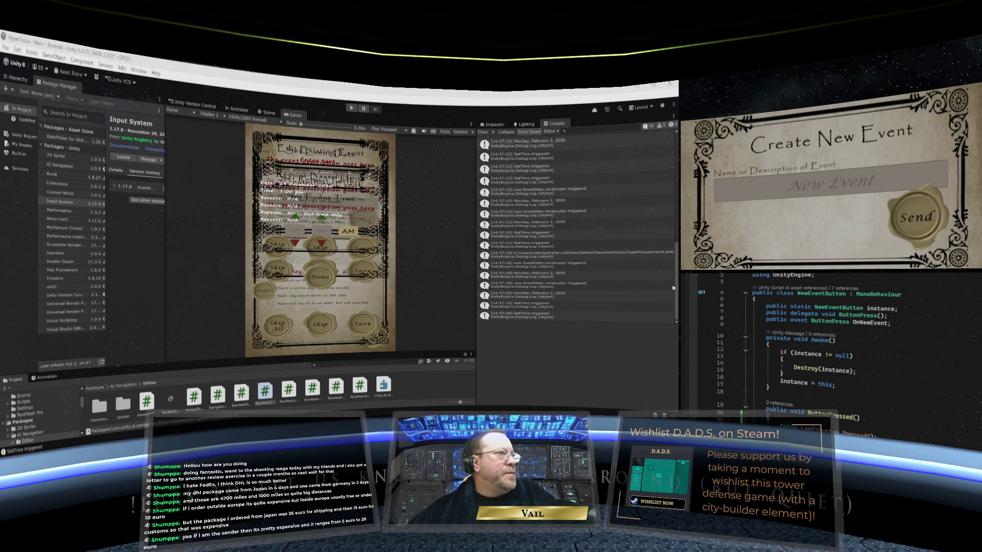
scroll(600, 278, "up", 10)
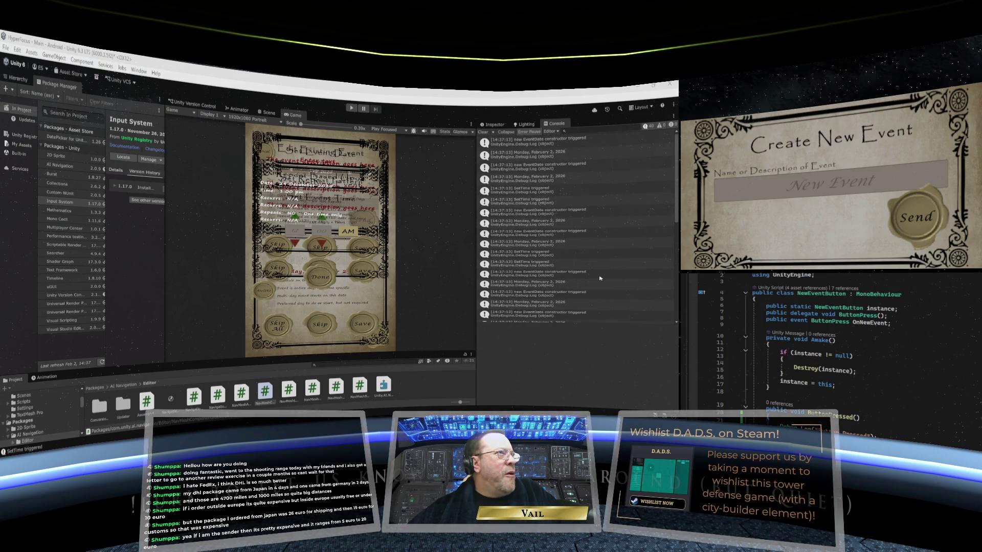
scroll(600, 278, "down", 5)
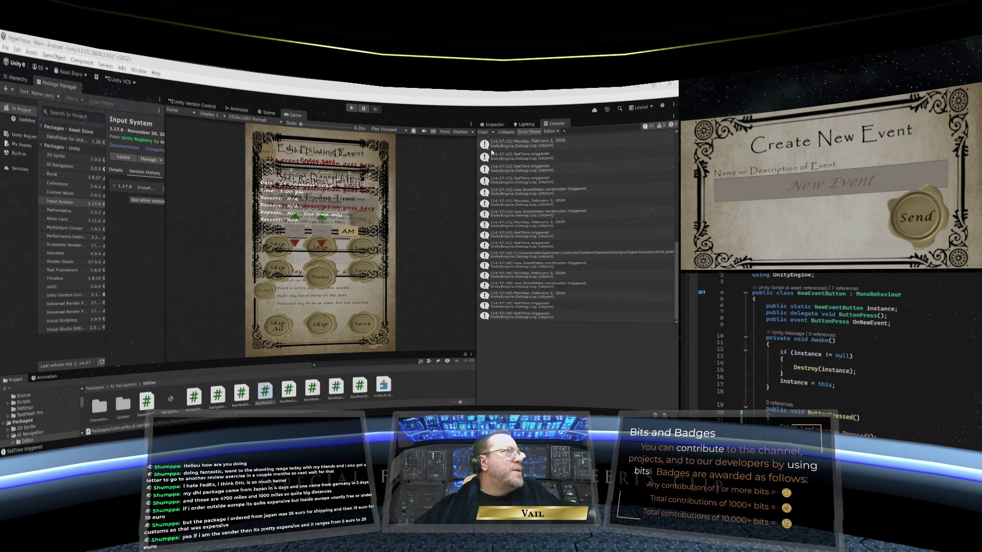
left_click(494, 124)
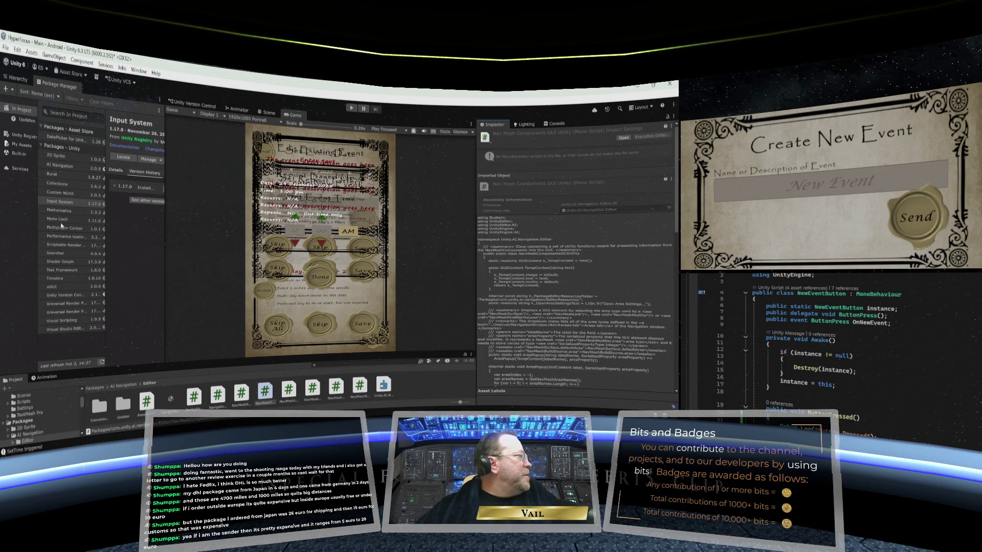
Select New Event Button in the Hierarchy and inspect its Button On Click hookup to ButtonPressed.
left_click(20, 81)
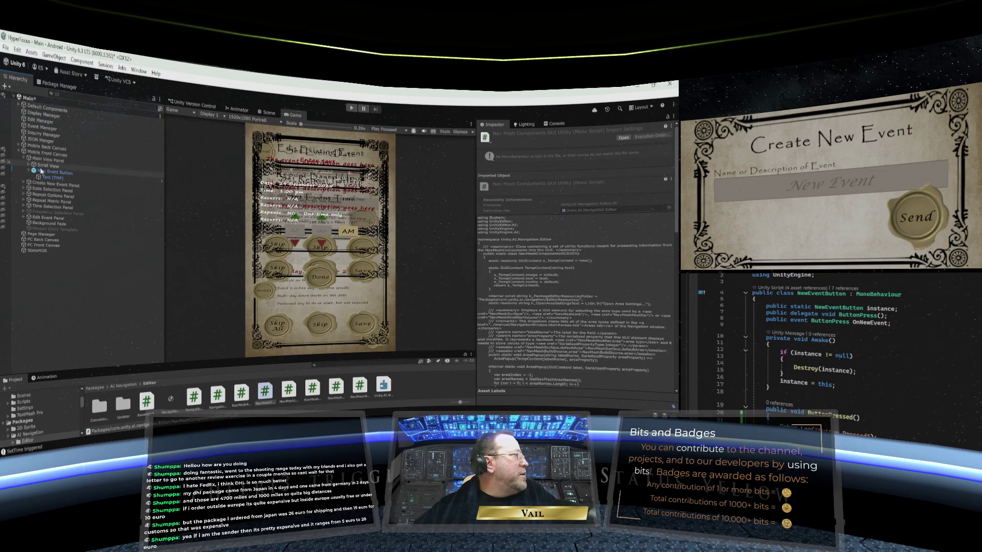
left_click(57, 173)
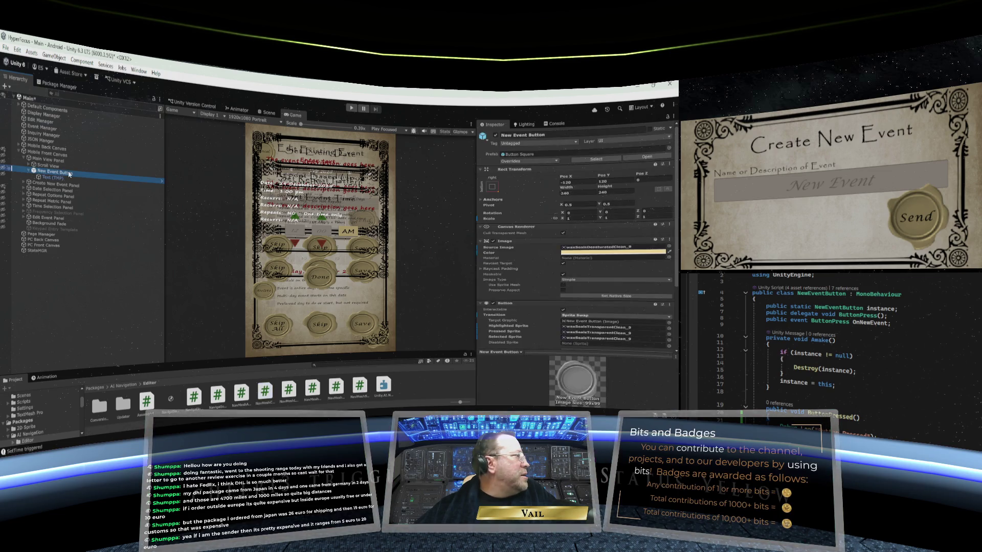
scroll(561, 290, "down", 5)
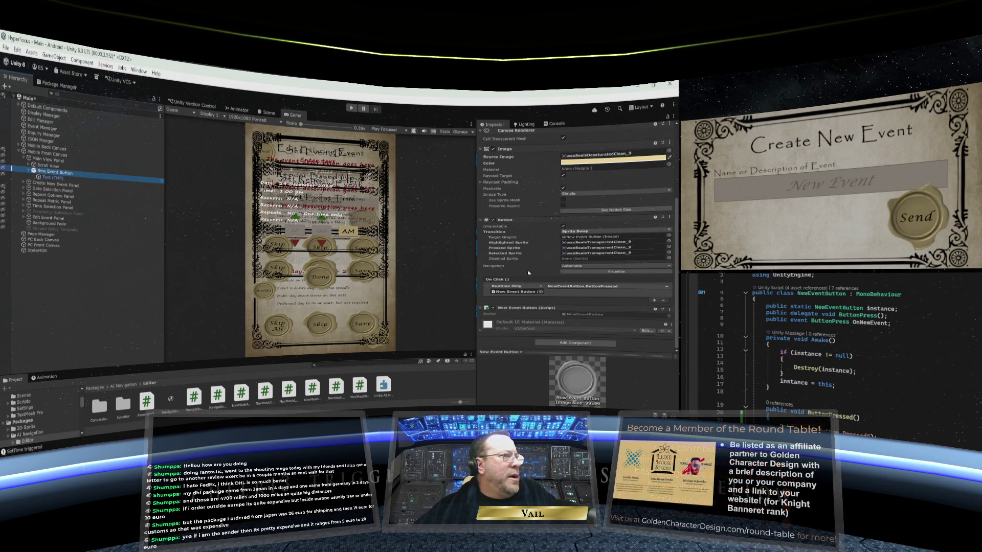
scroll(529, 272, "up", 4)
scroll(528, 272, "down", 4)
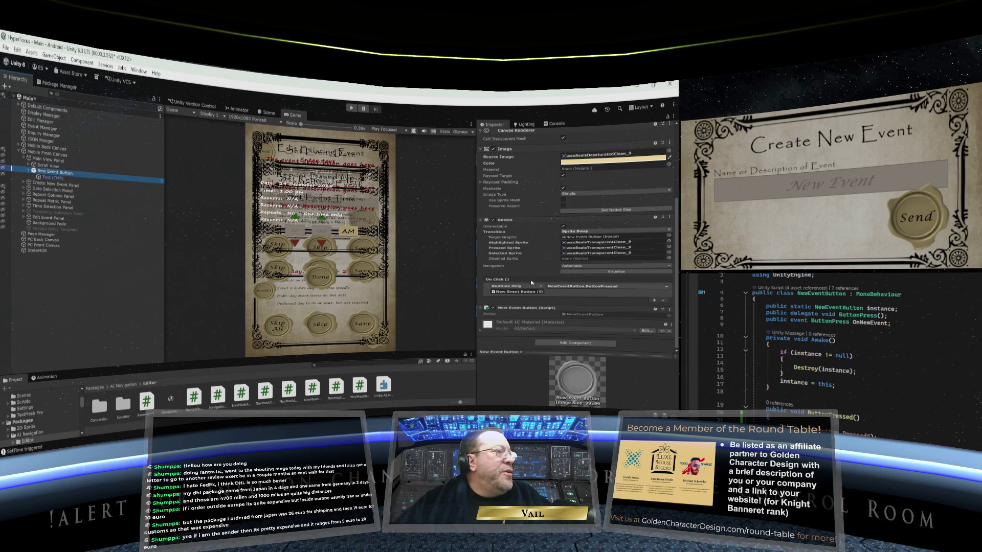
scroll(520, 284, "up", 3)
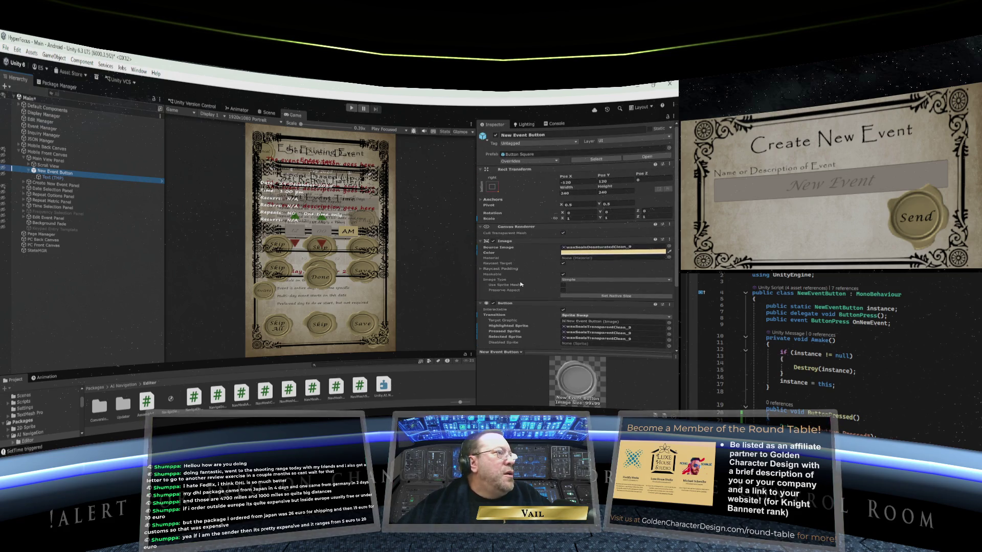
scroll(520, 284, "down", 3)
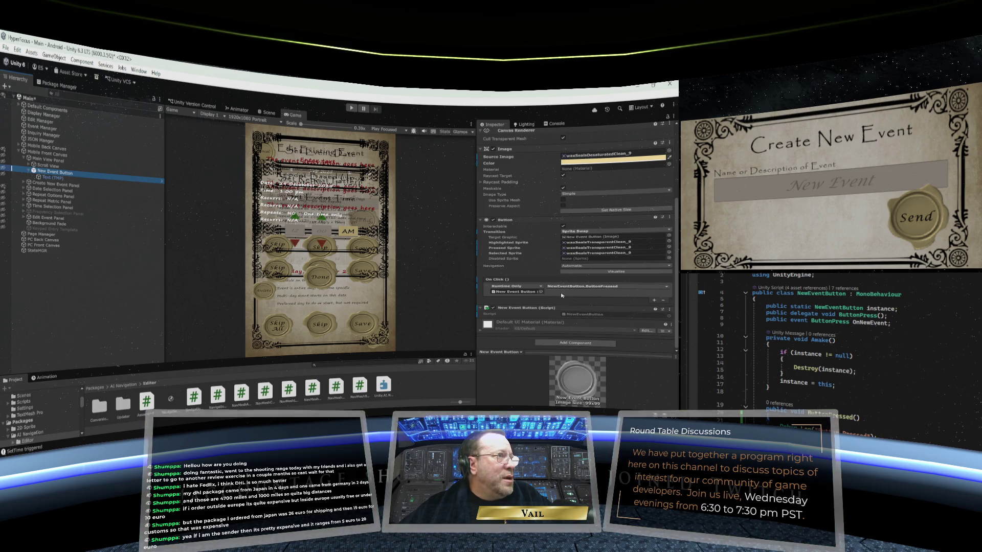
scroll(562, 295, "up", 5)
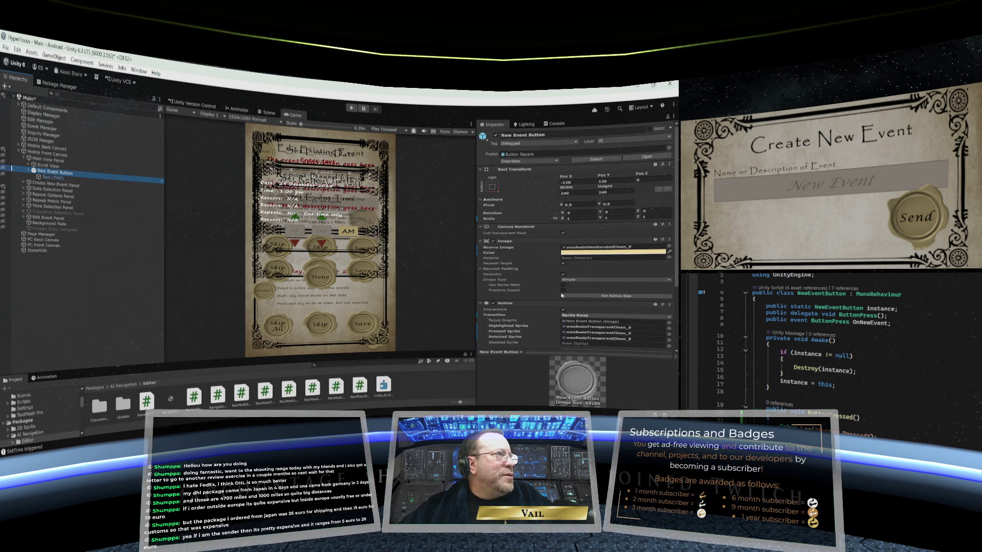
scroll(526, 194, "down", 5)
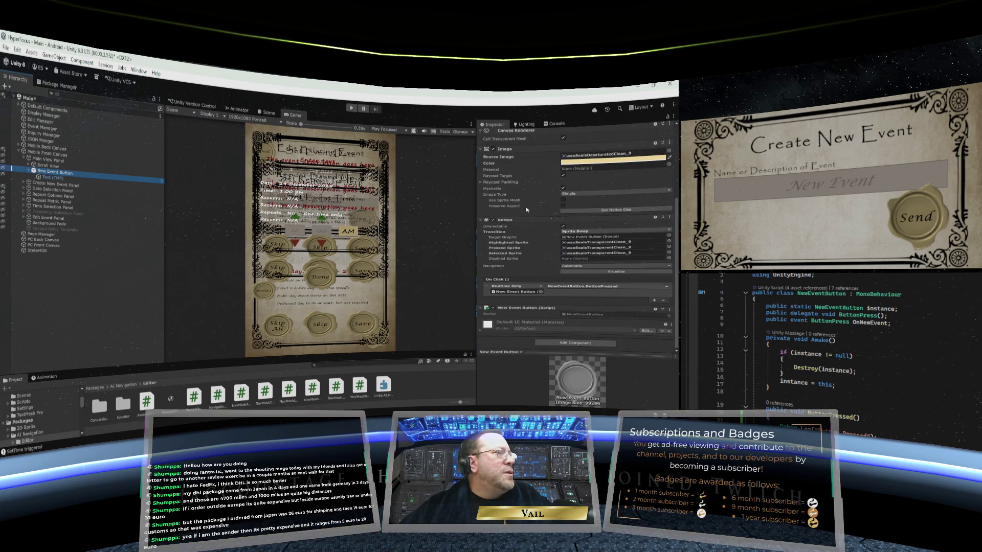
scroll(526, 210, "up", 3)
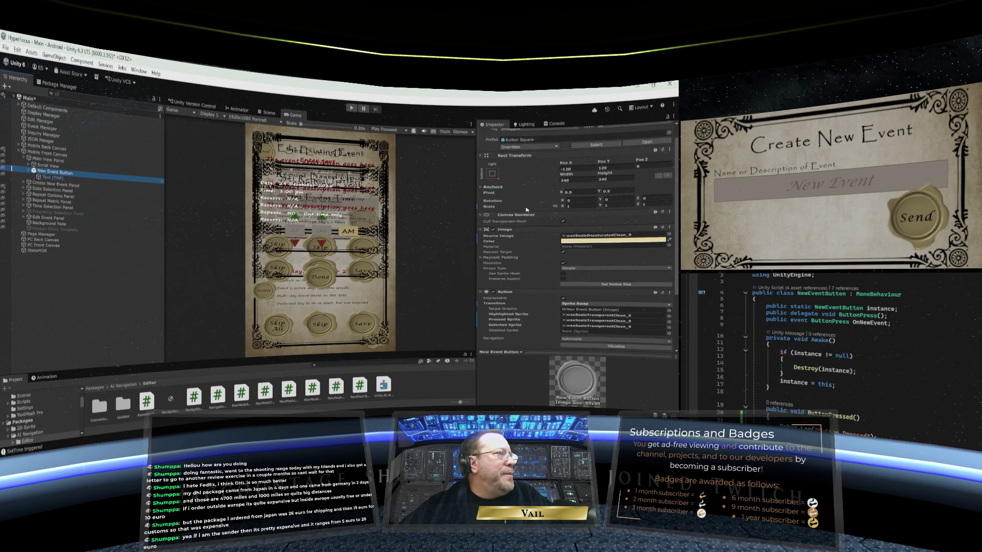
scroll(527, 210, "up", 1)
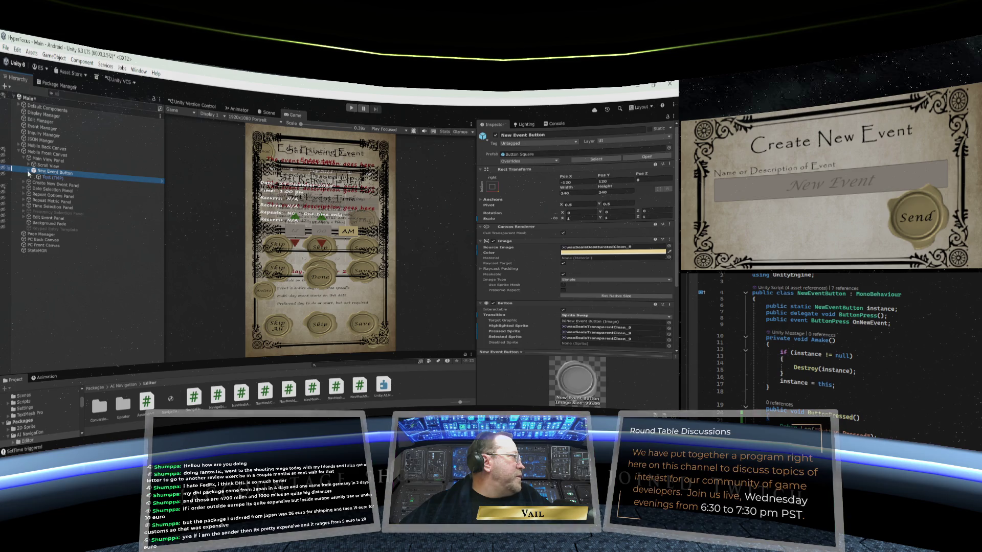
left_click(23, 153)
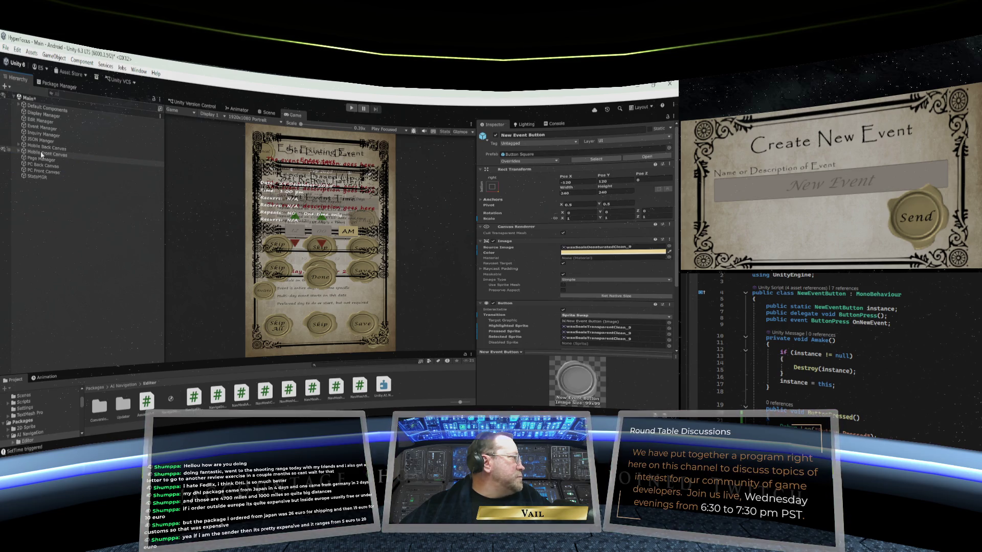
Expand Mobile Front Canvas down to New Event Button, then start the app in Play mode.
scroll(509, 274, "down", 3)
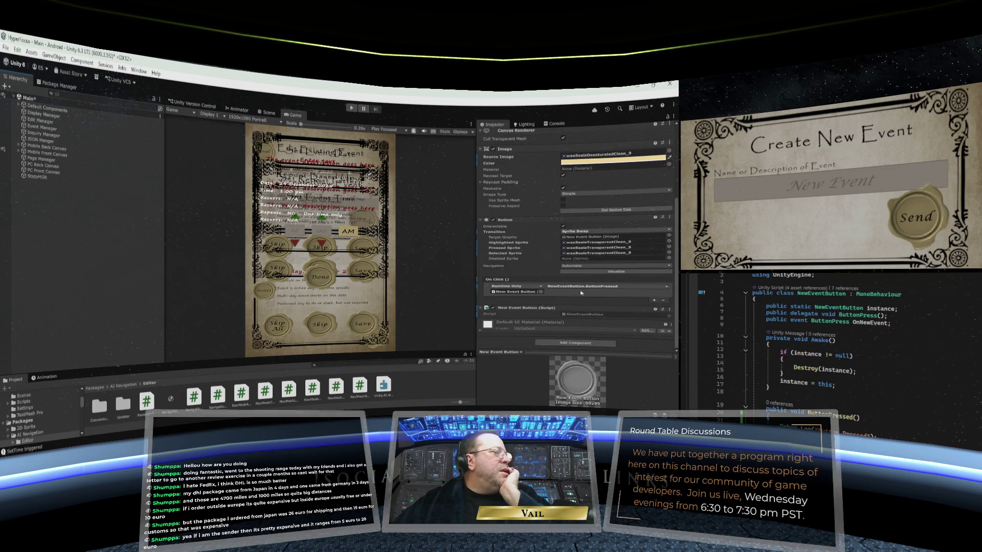
scroll(532, 237, "up", 3)
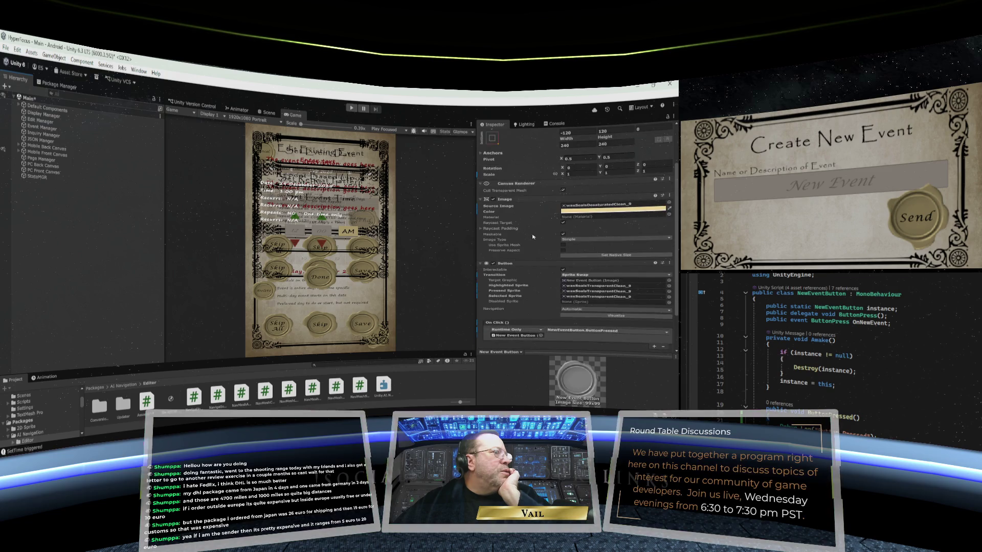
scroll(532, 238, "down", 1)
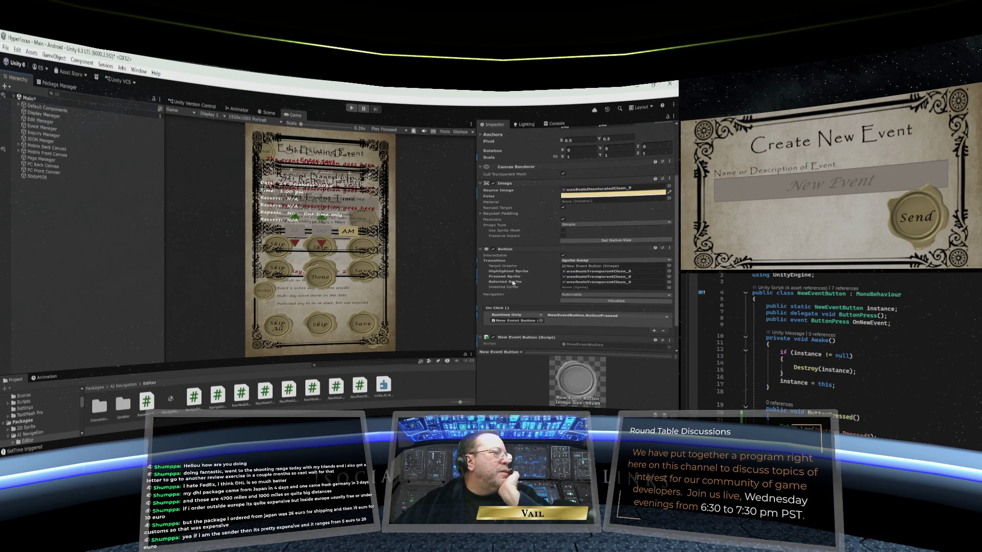
scroll(518, 282, "down", 2)
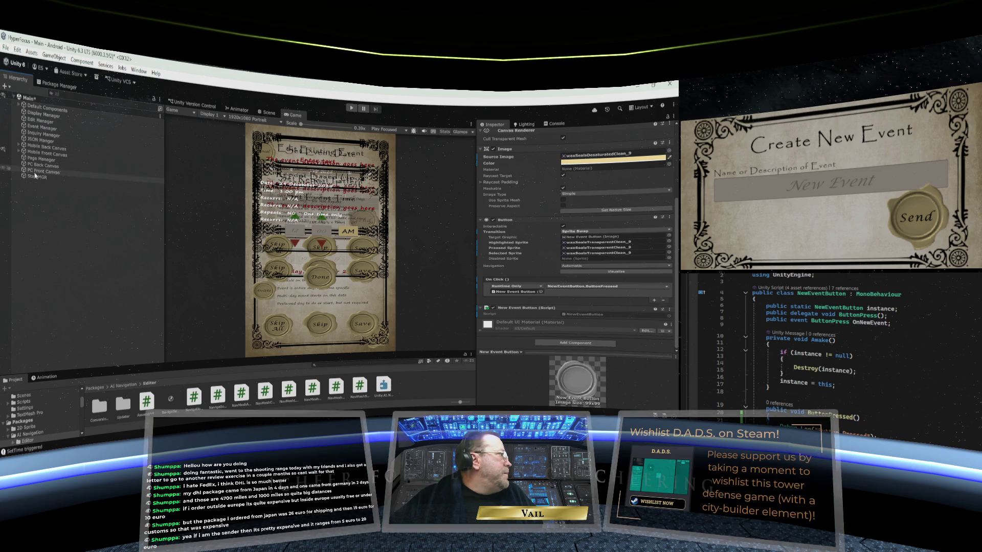
left_click(19, 151)
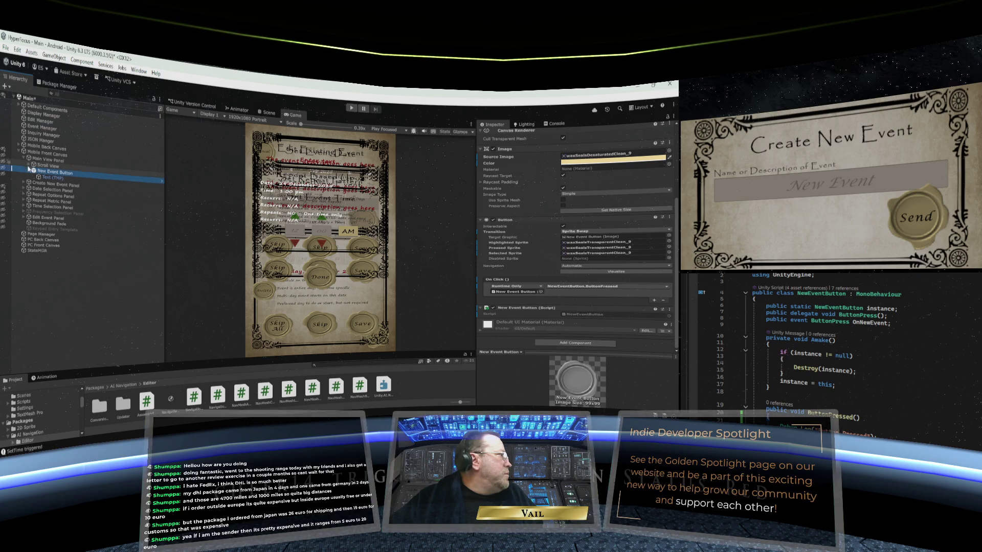
left_click(27, 168)
left_click(25, 159)
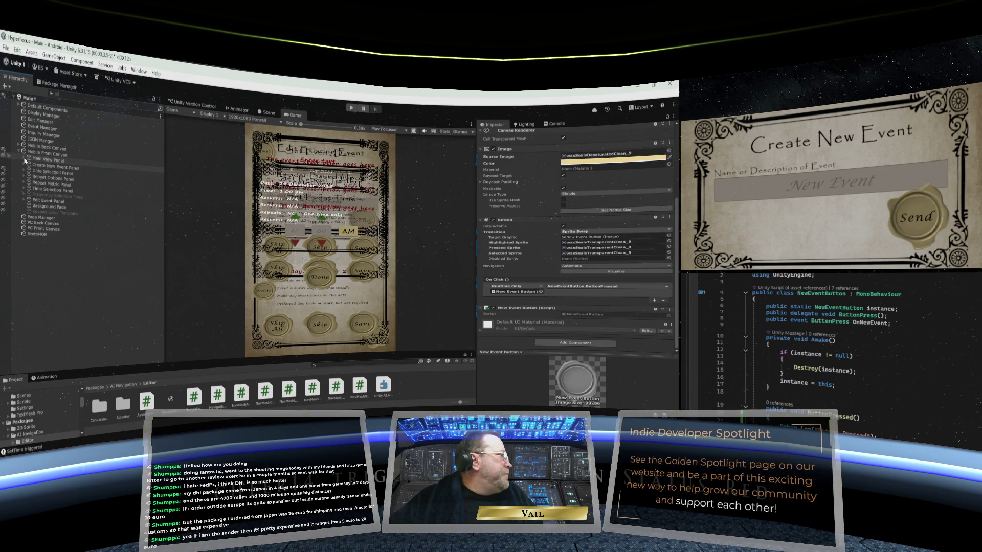
left_click(23, 157)
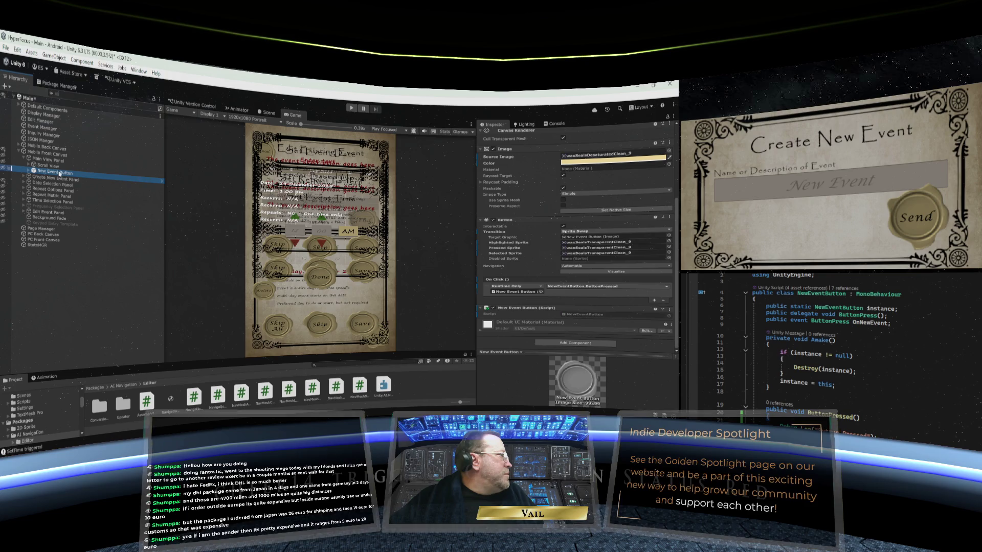
left_click(28, 171)
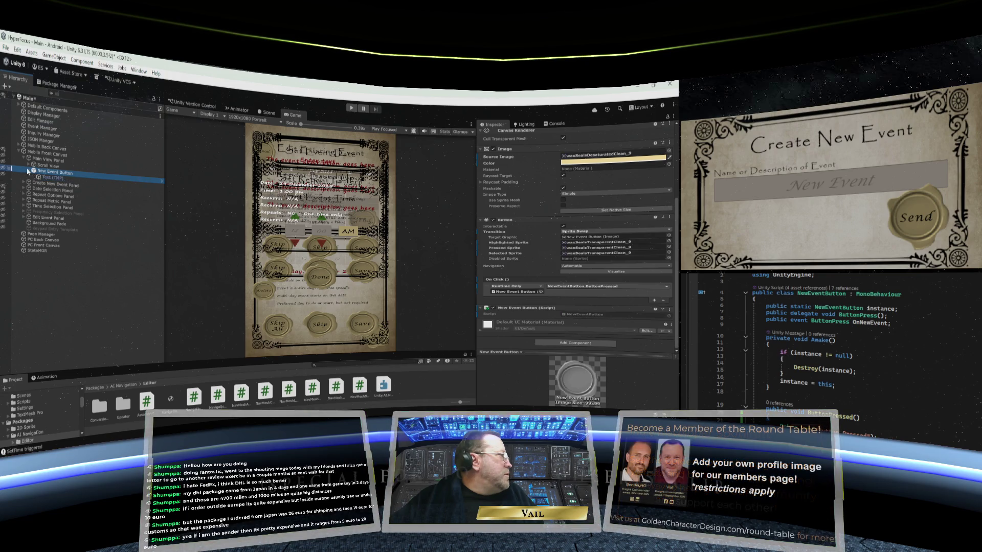
left_click(28, 171)
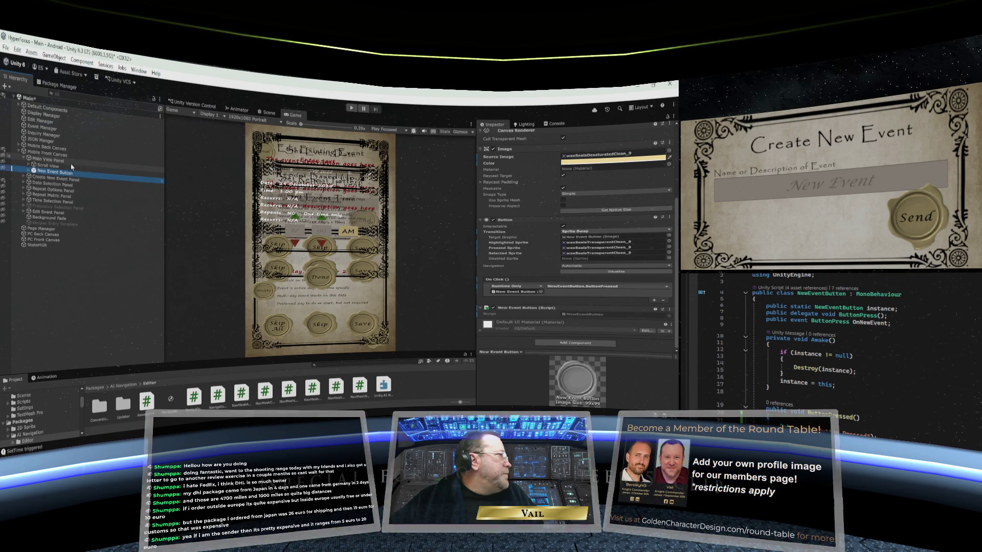
left_click(351, 108)
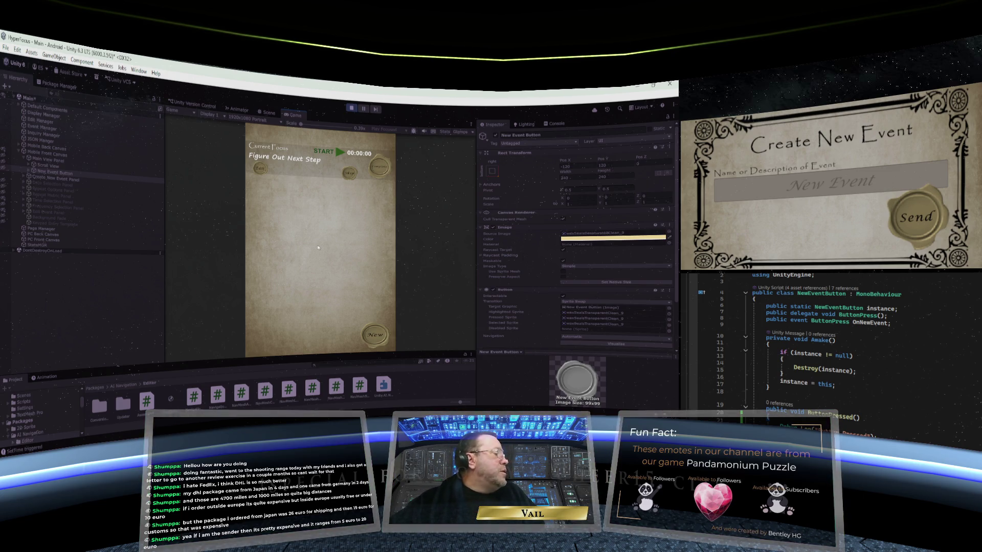
Press the running app's New button several times to create events.
left_click(372, 330)
left_click(371, 331)
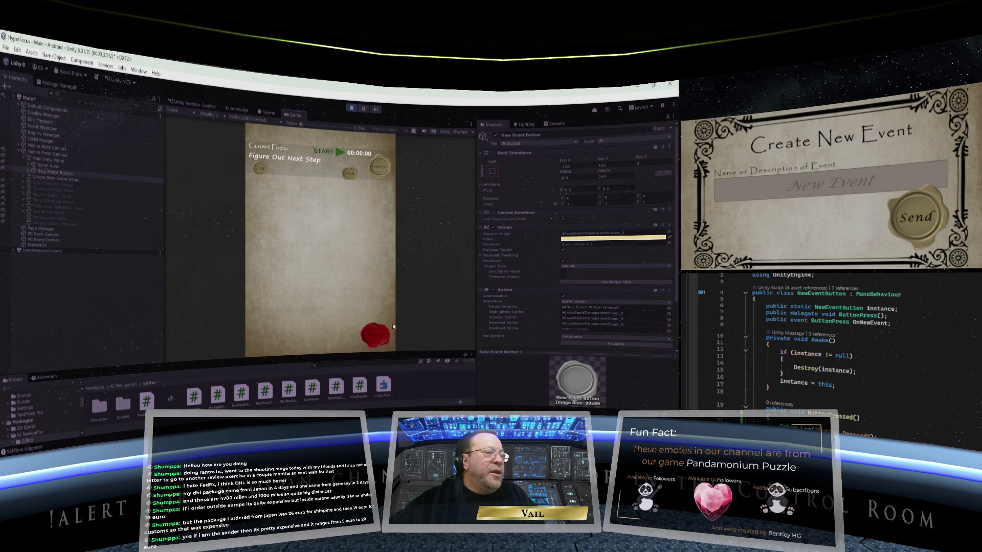
left_click(374, 337)
left_click(375, 337)
left_click(375, 338)
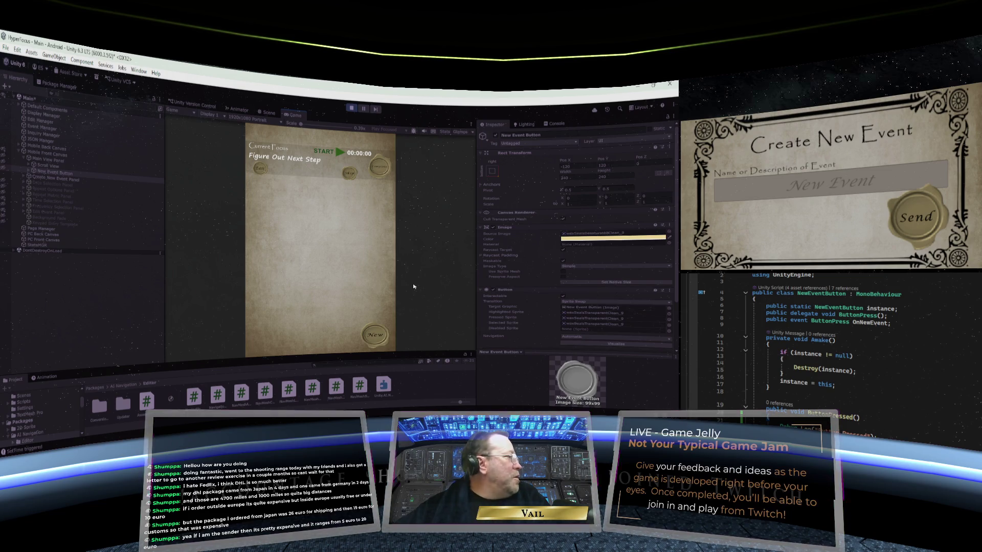
Expand New Event Button in the Hierarchy and exit Play mode.
scroll(528, 280, "down", 3)
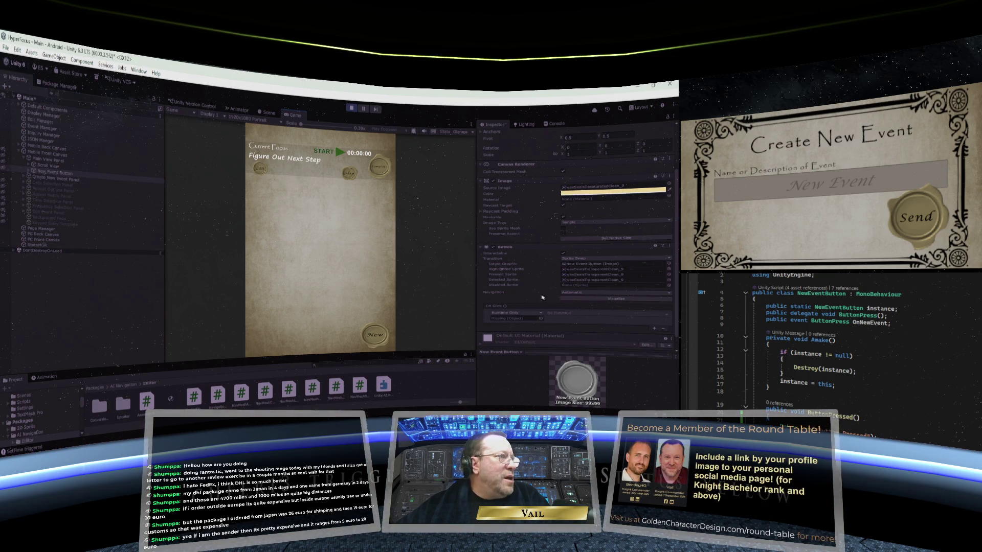
scroll(565, 315, "down", 1)
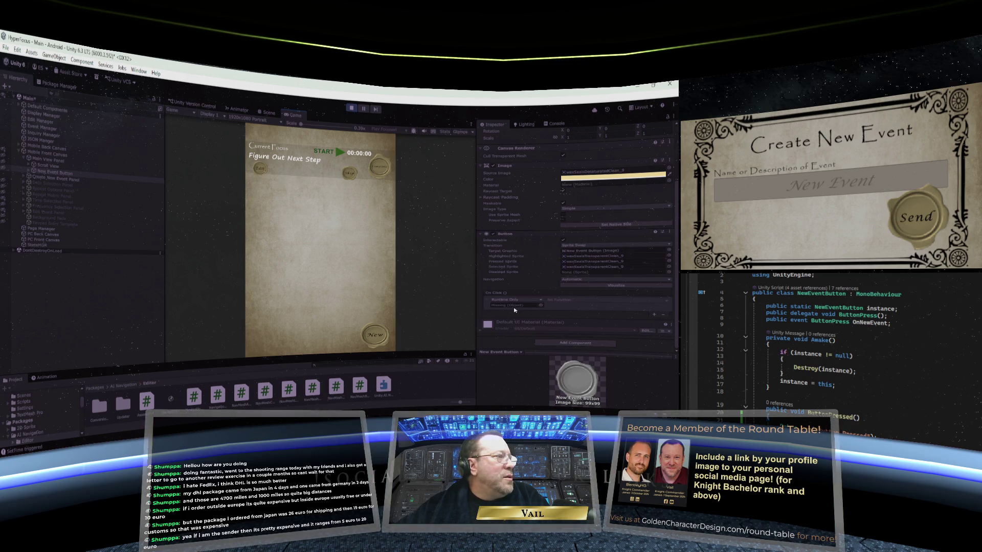
left_click(28, 171)
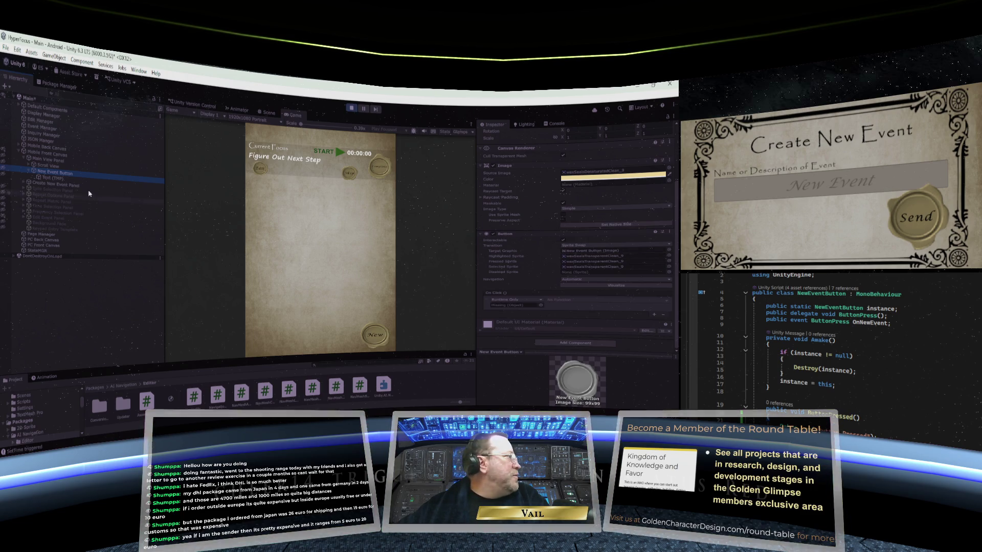
left_click(349, 107)
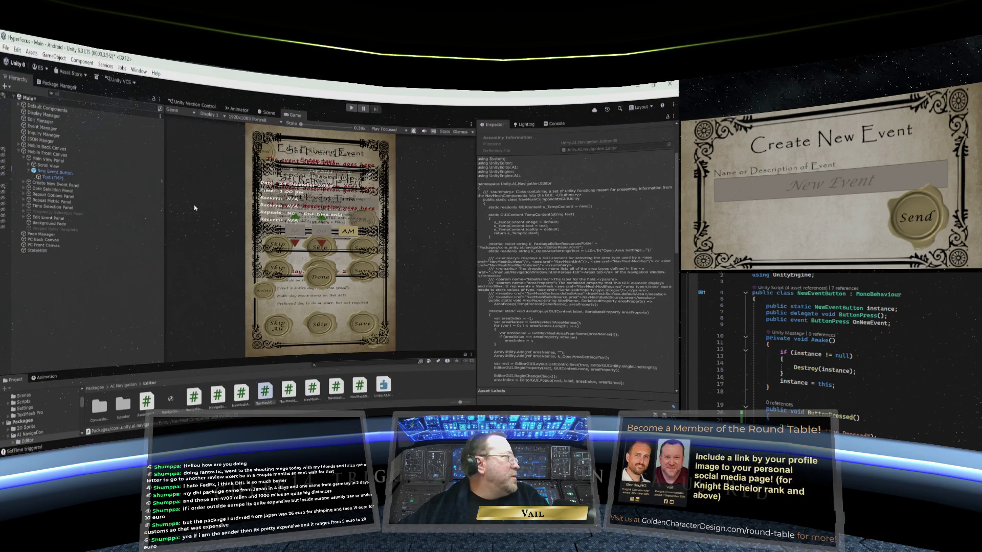
Select New Event Button and scroll to its On Click ButtonPressed handler and NewEventButton script component.
left_click(61, 172)
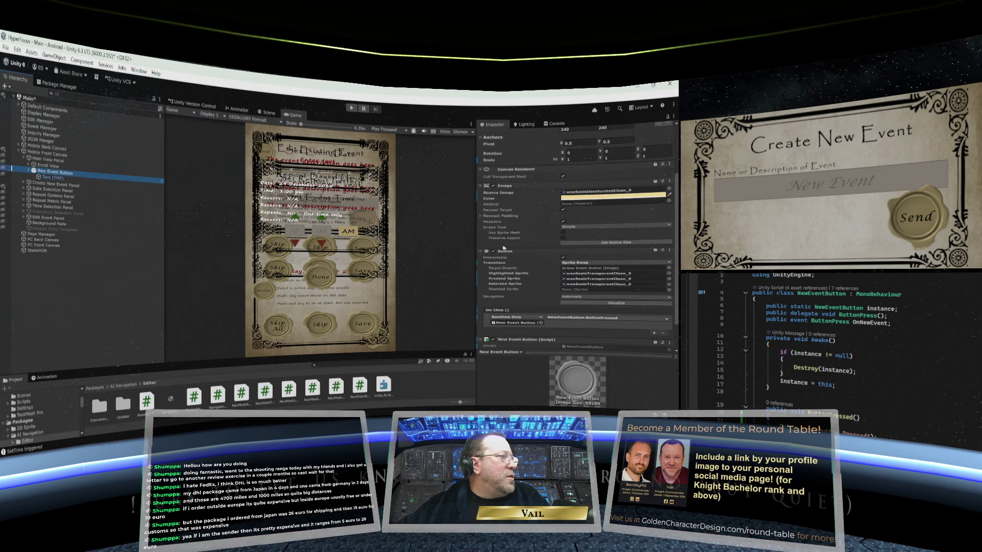
scroll(509, 250, "down", 1)
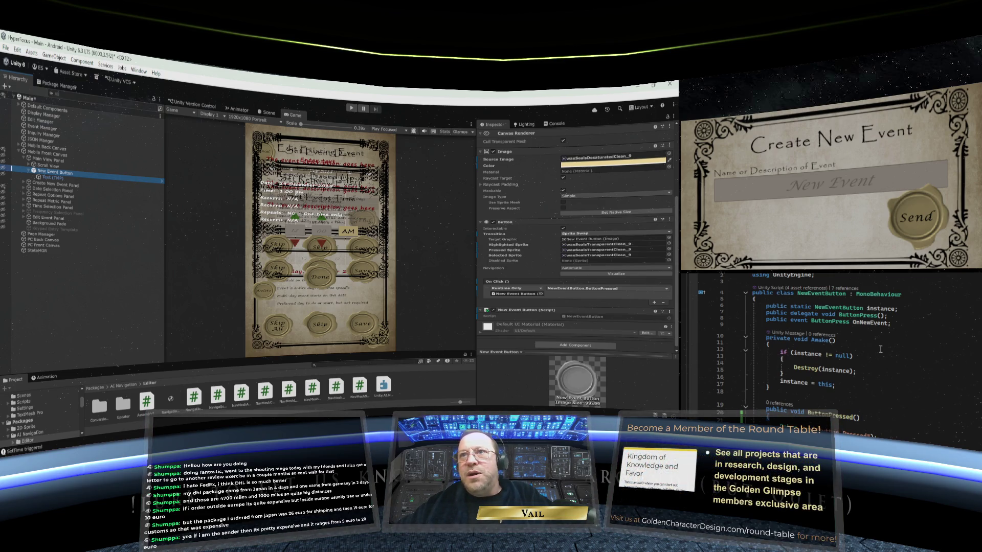
scroll(818, 360, "down", 1)
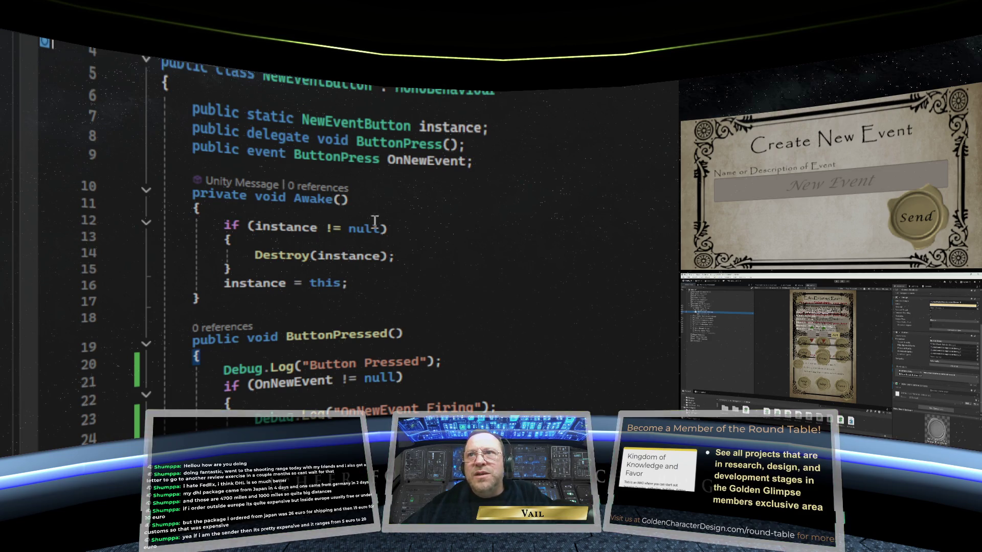
scroll(393, 259, "down", 1)
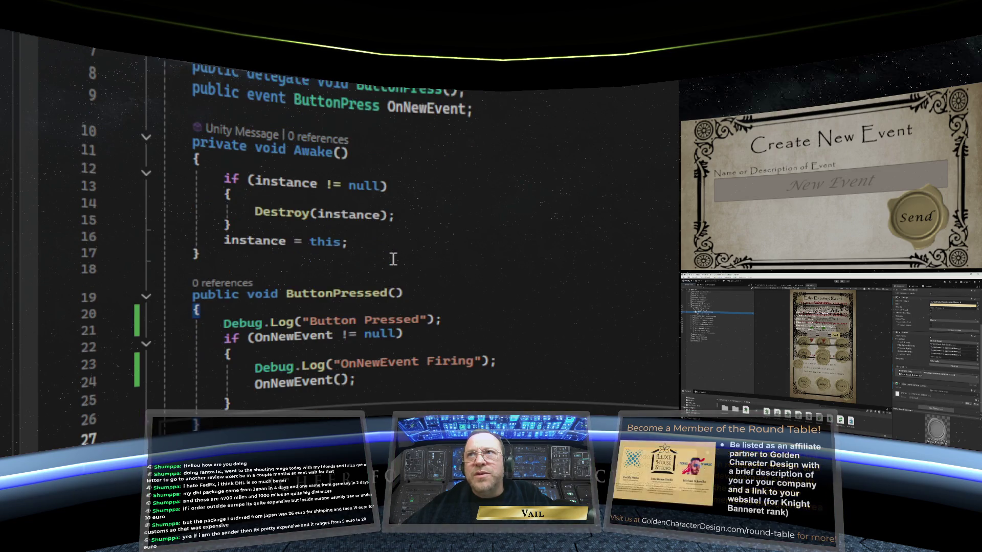
scroll(393, 259, "up", 2)
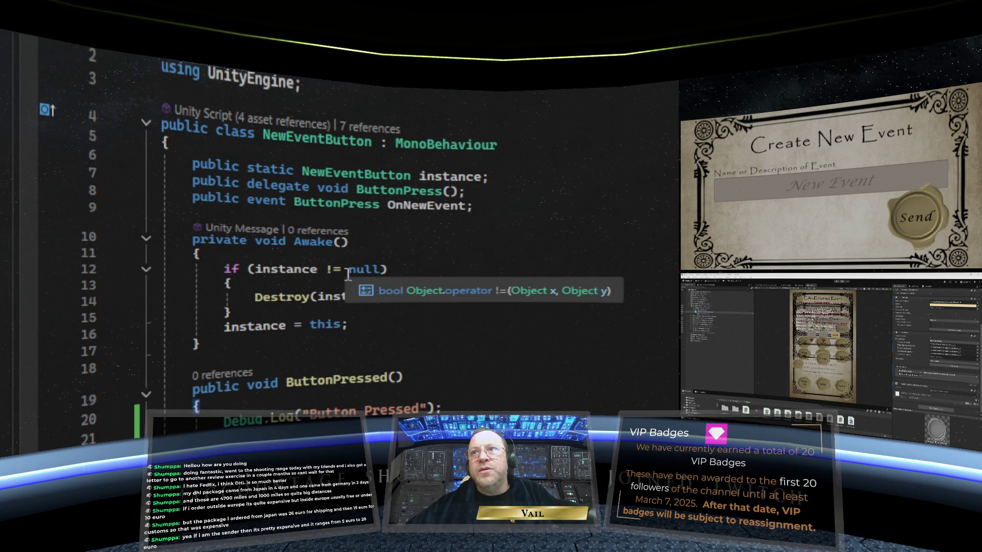
left_click(374, 270)
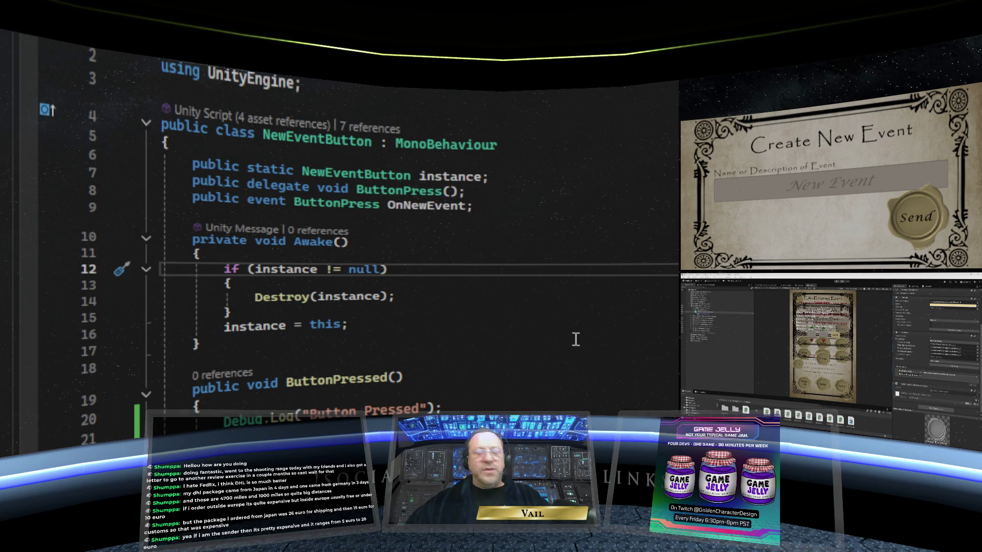
Change NewEventButton's line 12 Awake check to 'instance != null && instance != this'.
type("&&")
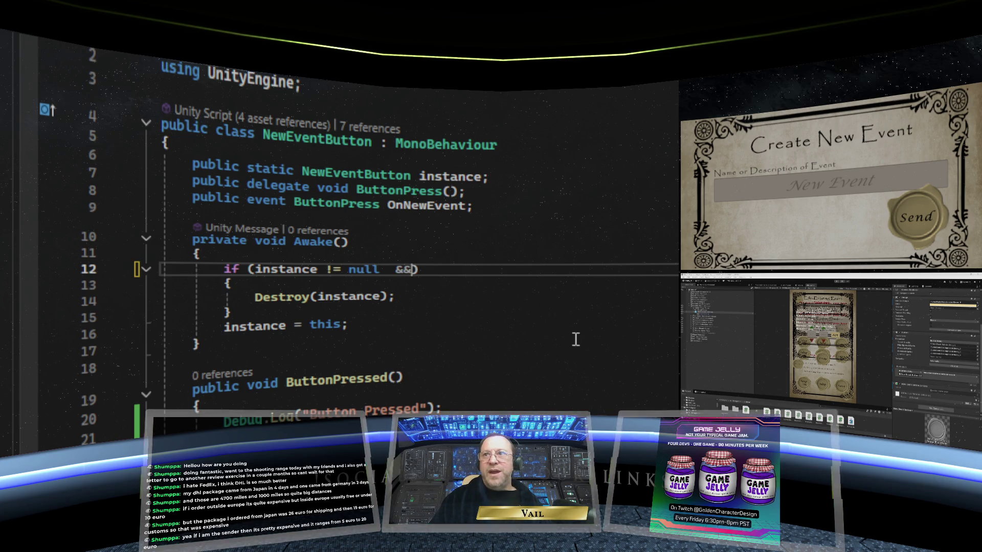
key("BackSpace")
key("BackSpace")
key("BackSpace")
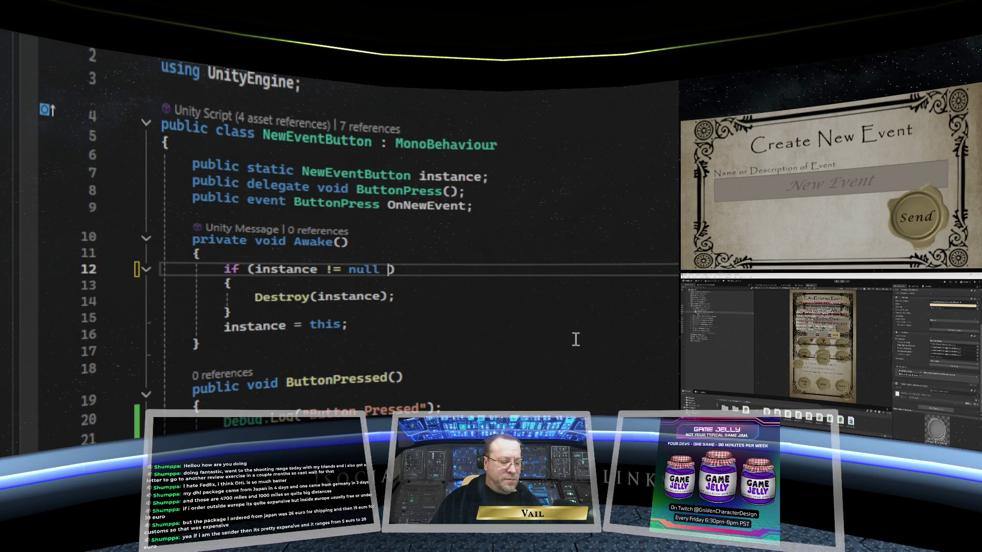
type("&& i")
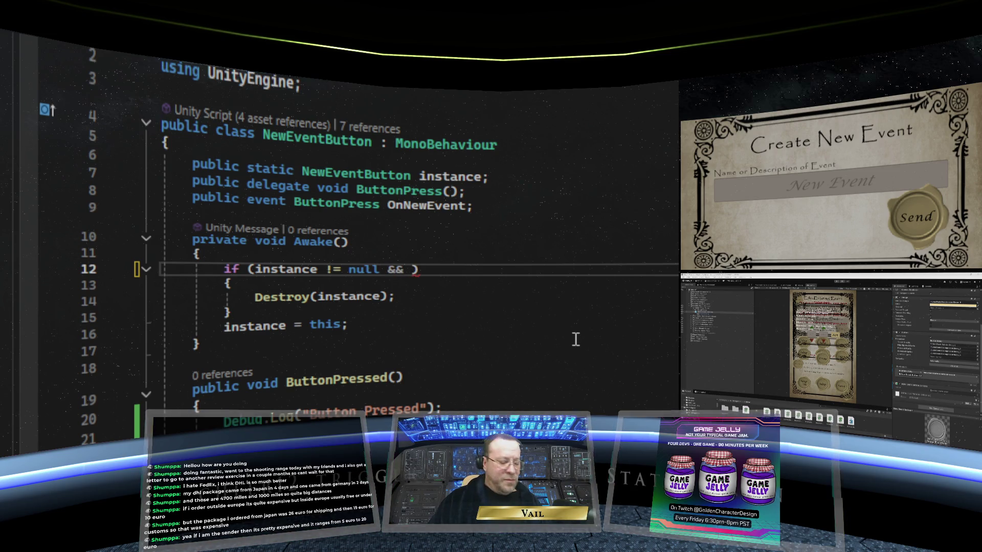
type("nstance !")
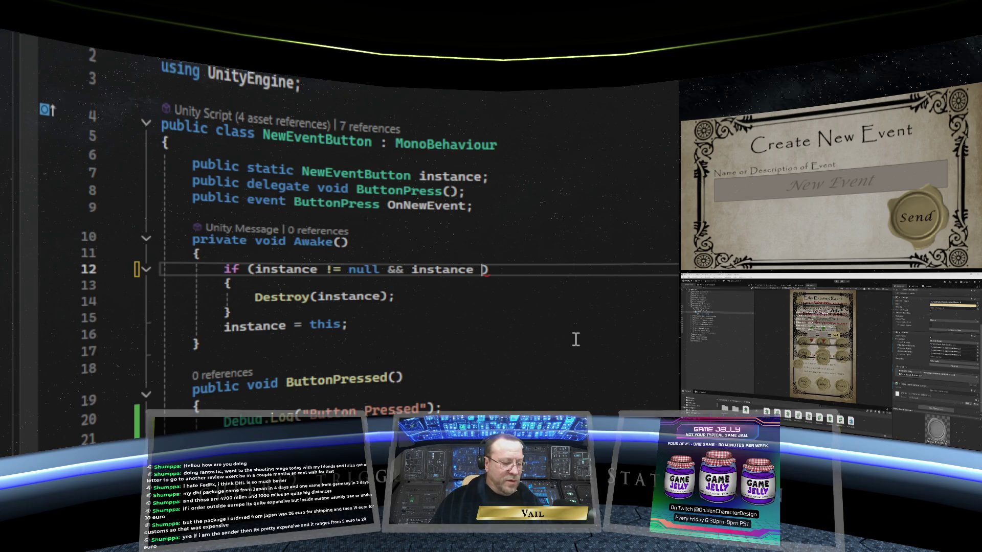
type("= this")
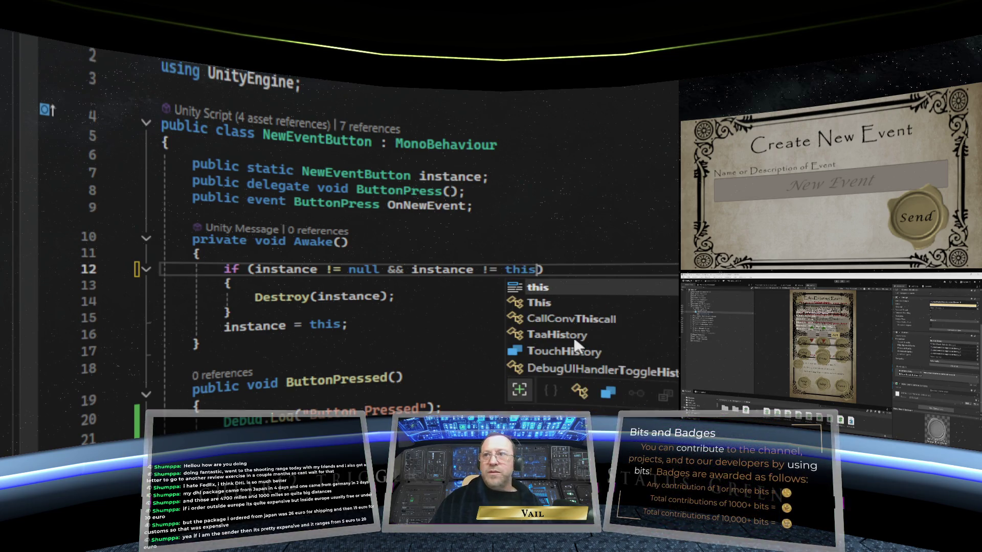
left_click(469, 317)
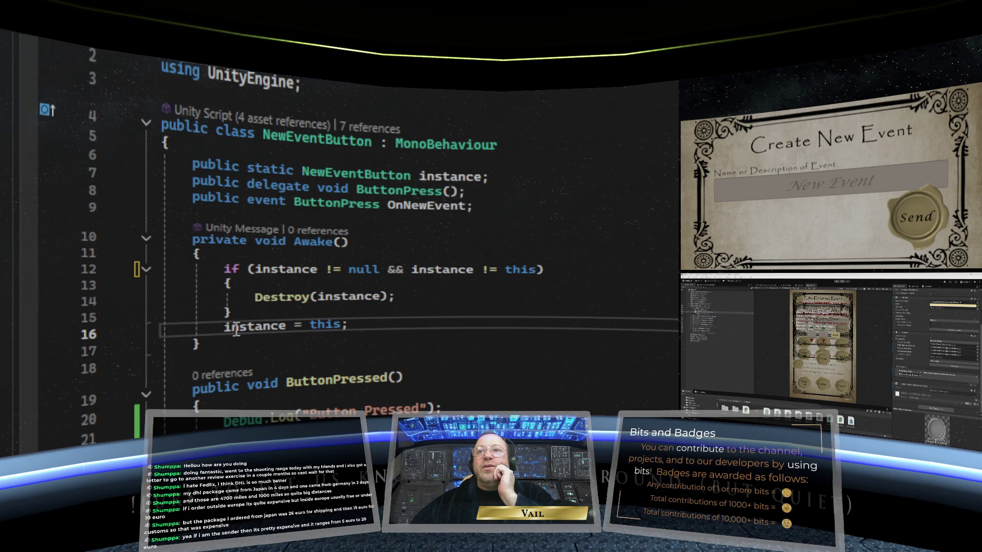
left_click_drag(536, 269, 403, 265)
right_click(387, 267)
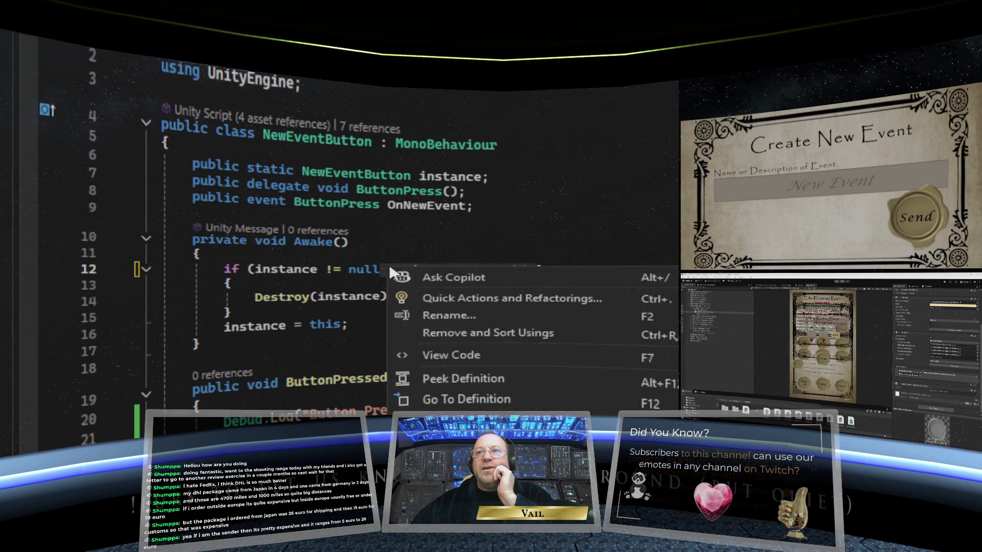
key("Escape")
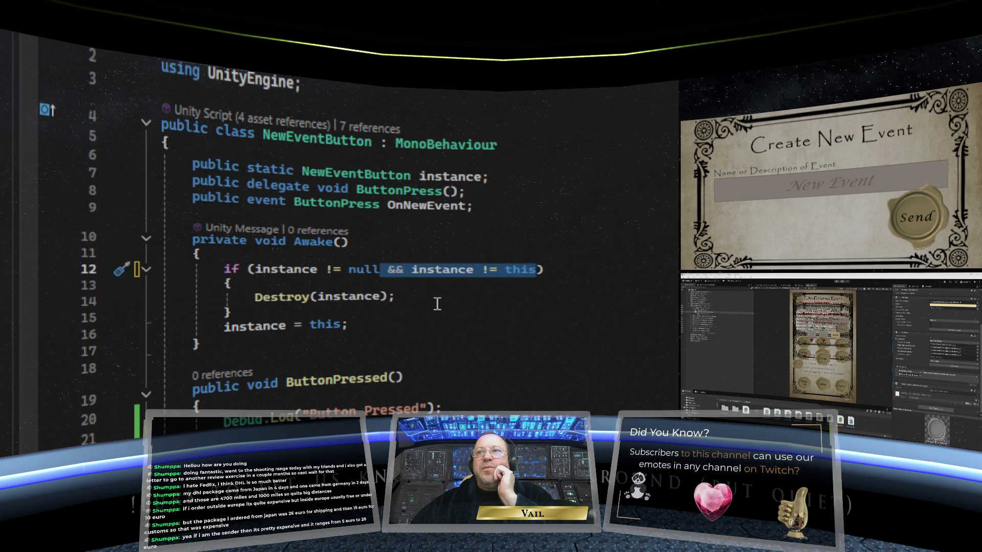
left_click(436, 309)
key("ctrl+Tab")
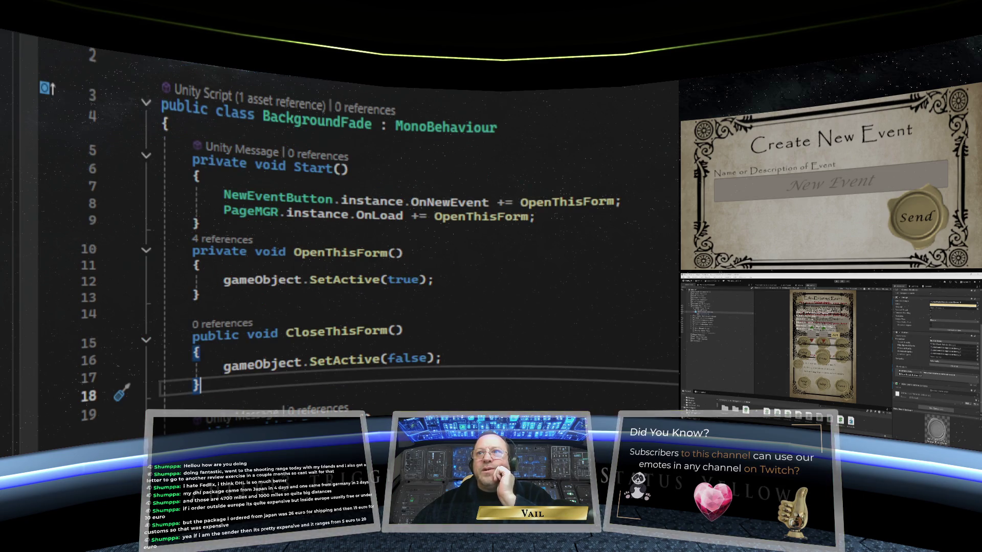
Add '&& instance != this' to CreateNewEventForm's Awake null check on line 17.
key("ctrl+Tab")
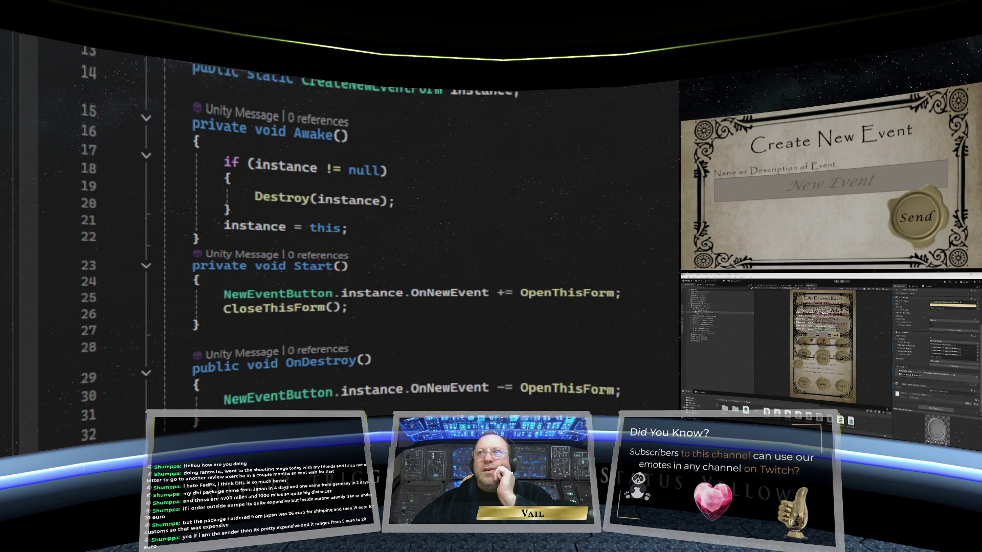
scroll(479, 105, "up", 2)
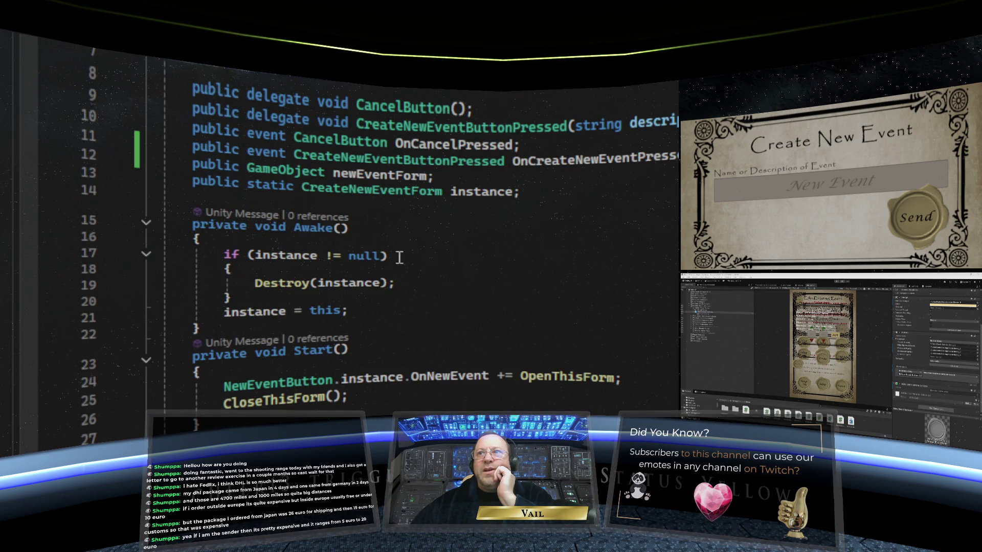
right_click(382, 258)
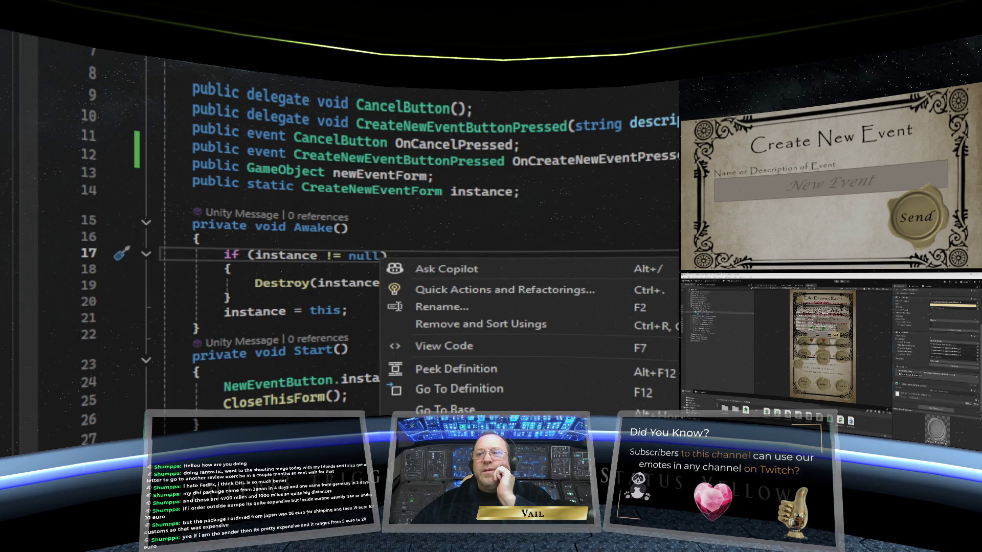
type("&& instance != this")
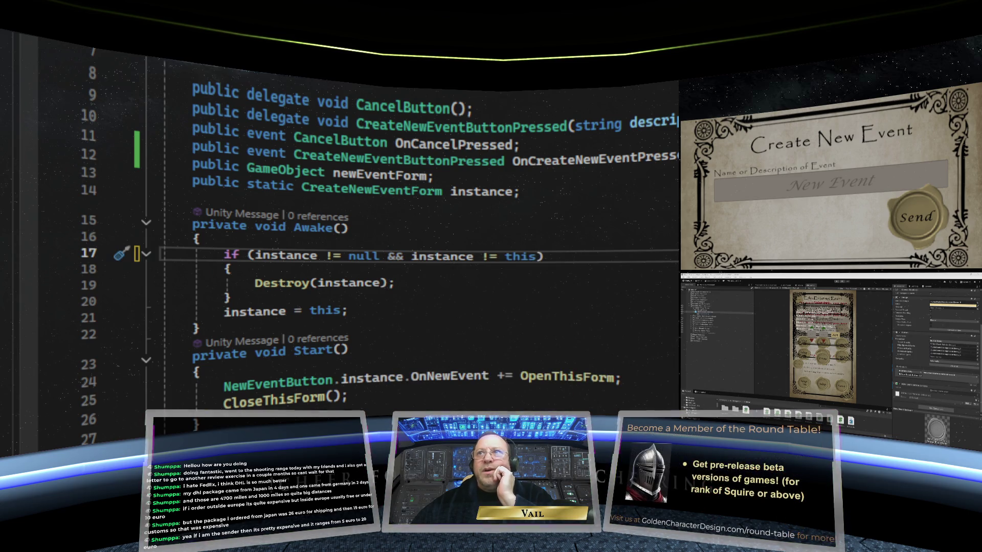
Add the same '&& instance != this' condition to DateSelection's null check on line 21.
key("ctrl+Tab")
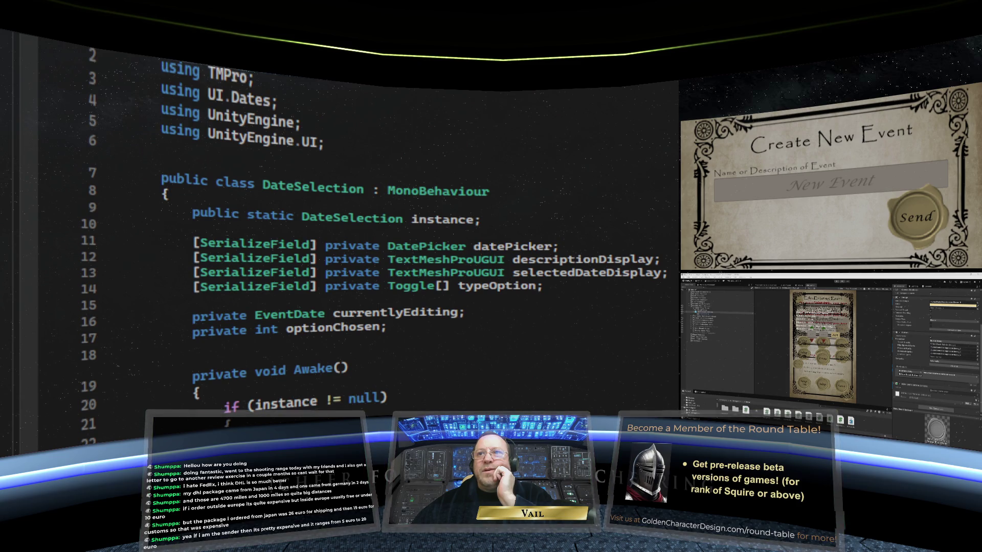
left_click(381, 404)
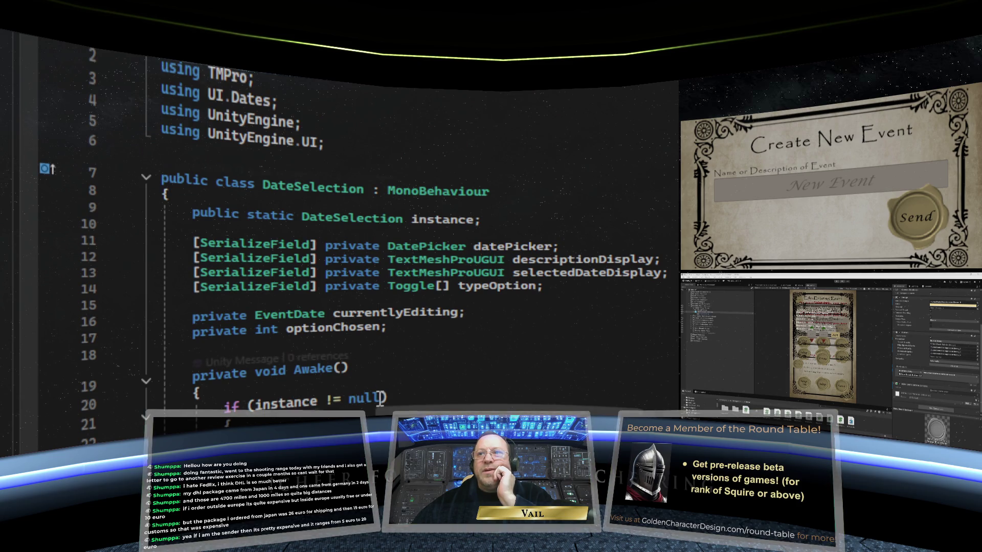
right_click(380, 404)
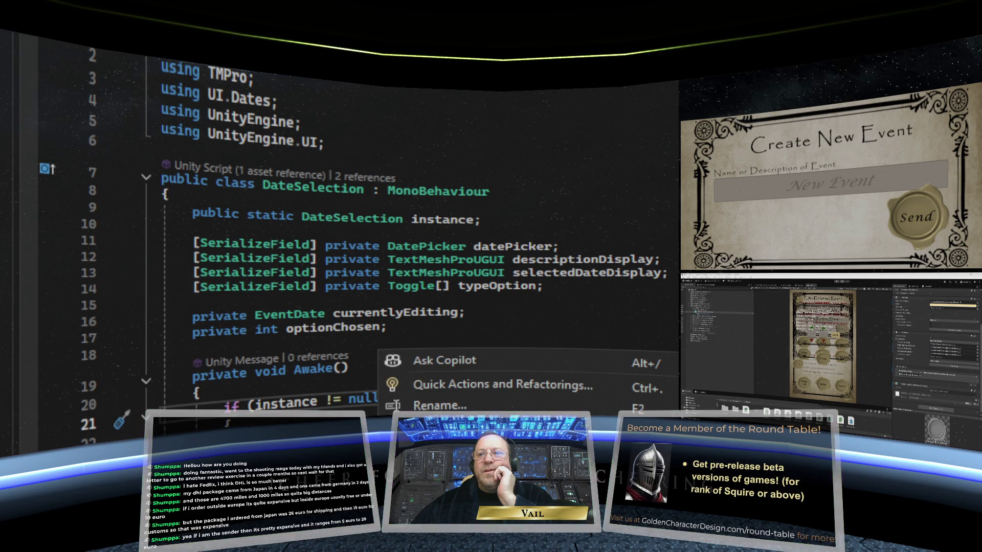
key("Escape")
type("&& instance != this)")
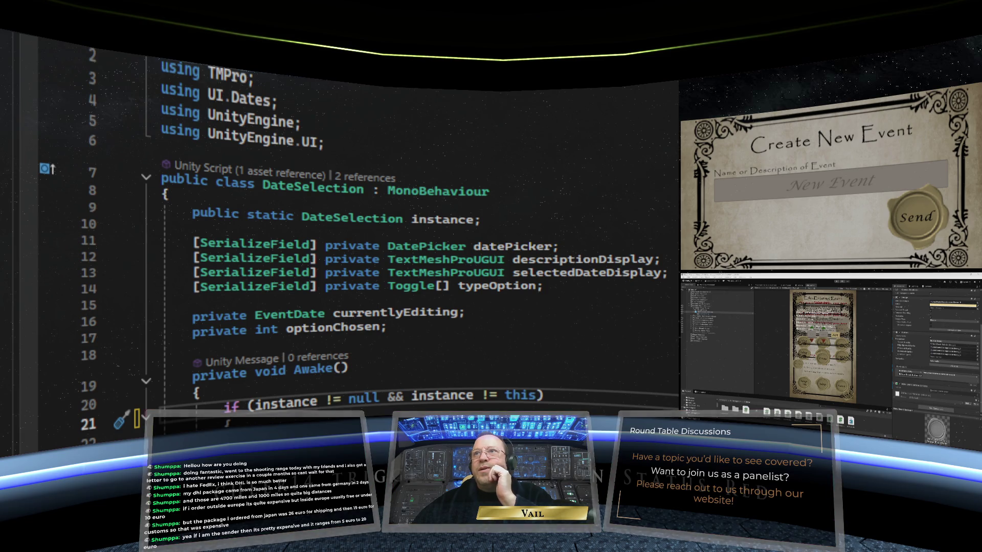
key("ctrl+Tab")
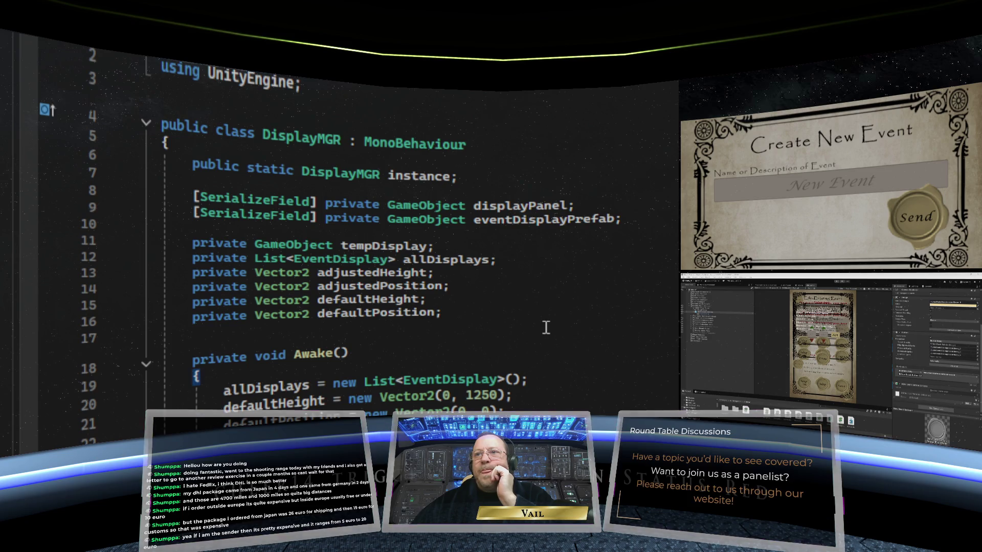
Read DisplayMGR's Awake method, then go to EditMGR's null check on line 16.
scroll(546, 328, "down", 2)
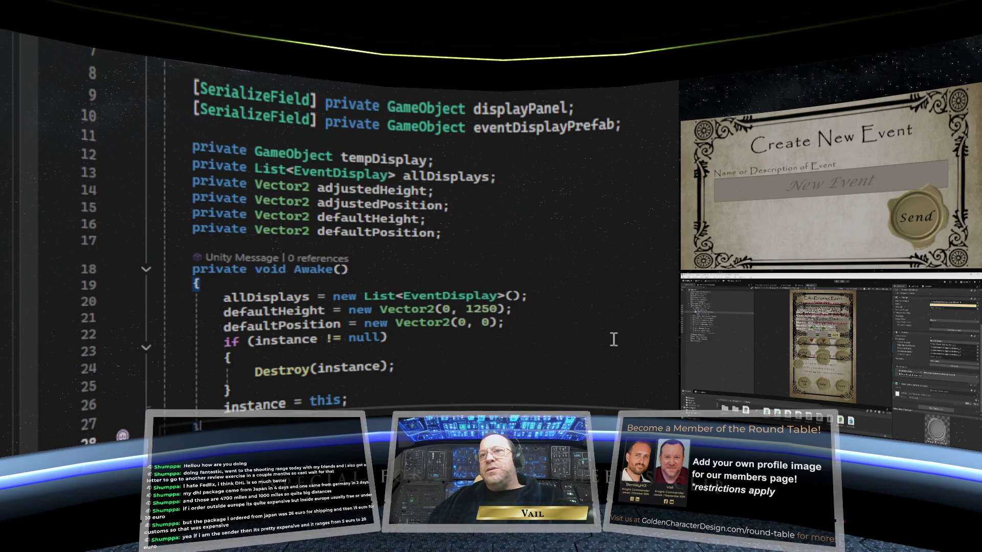
key("ctrl+Tab")
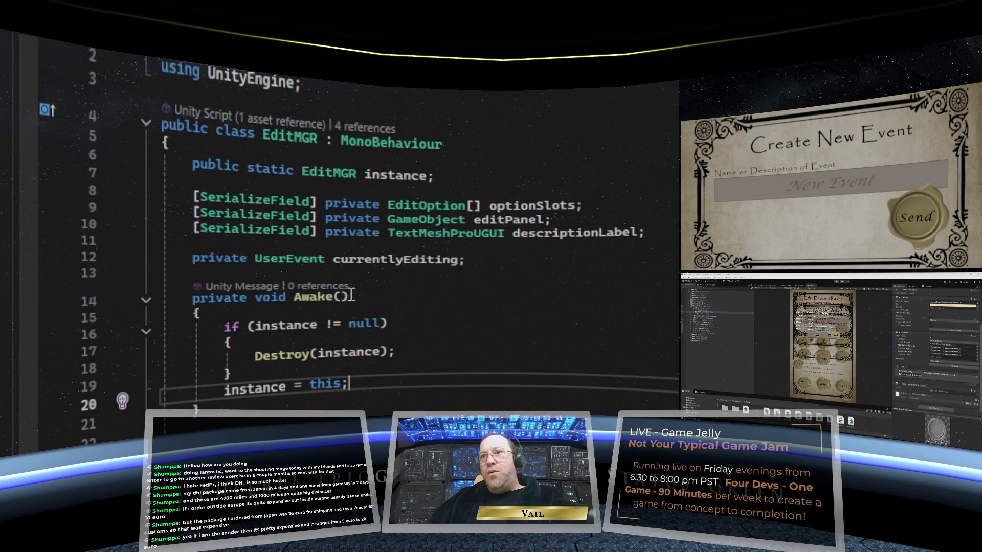
left_click(380, 331)
Add '&& instance != this' to EditMGR's Awake null check.
right_click(383, 337)
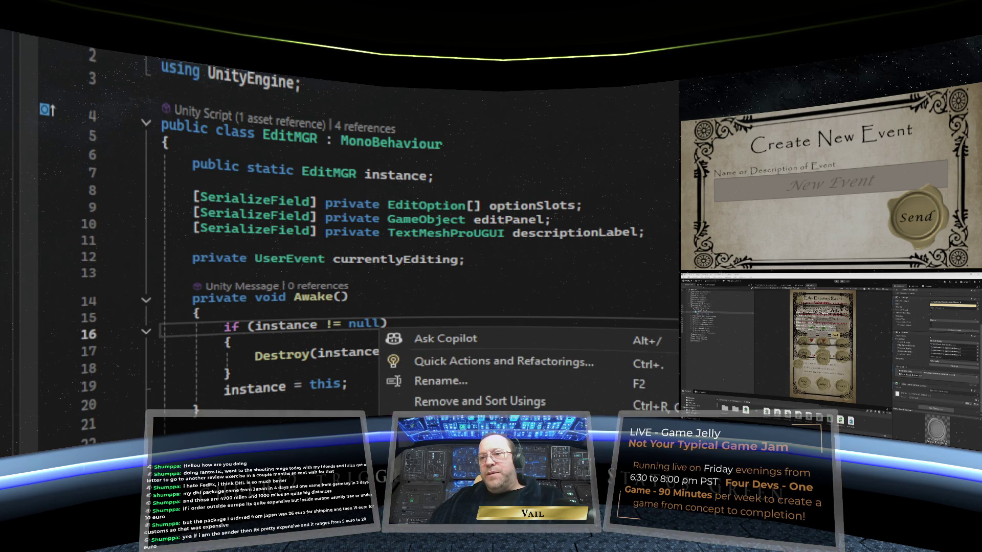
key("Escape")
type("&& instance != this")
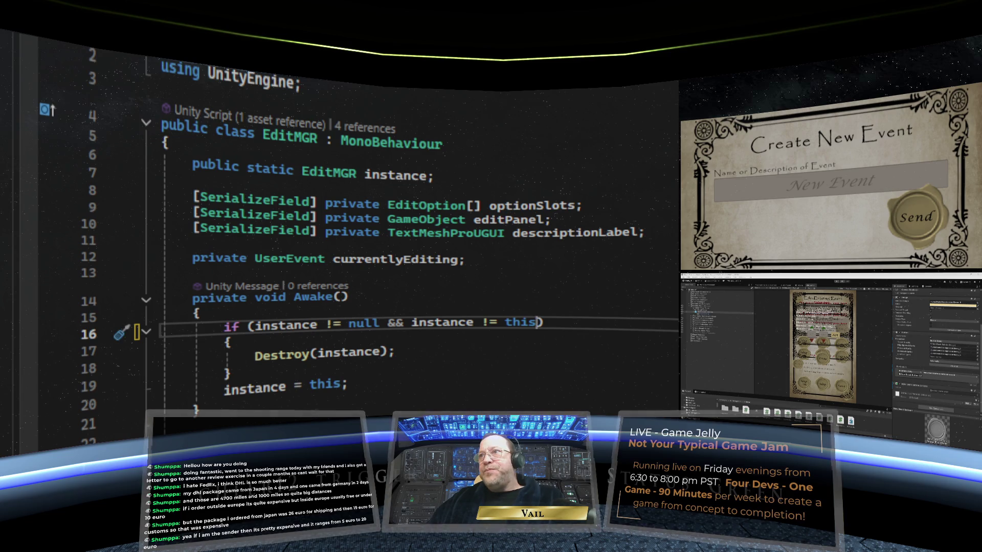
Cycle past EditOption, the AppState enums, EventDate and EventDisplay to the top of EventMGR.
key("ctrl+Tab")
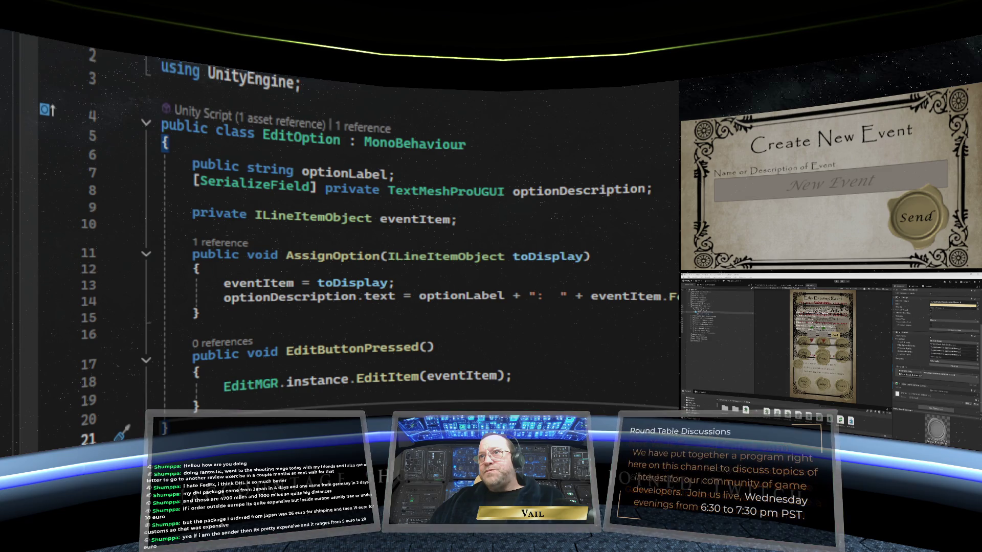
key("ctrl+Tab")
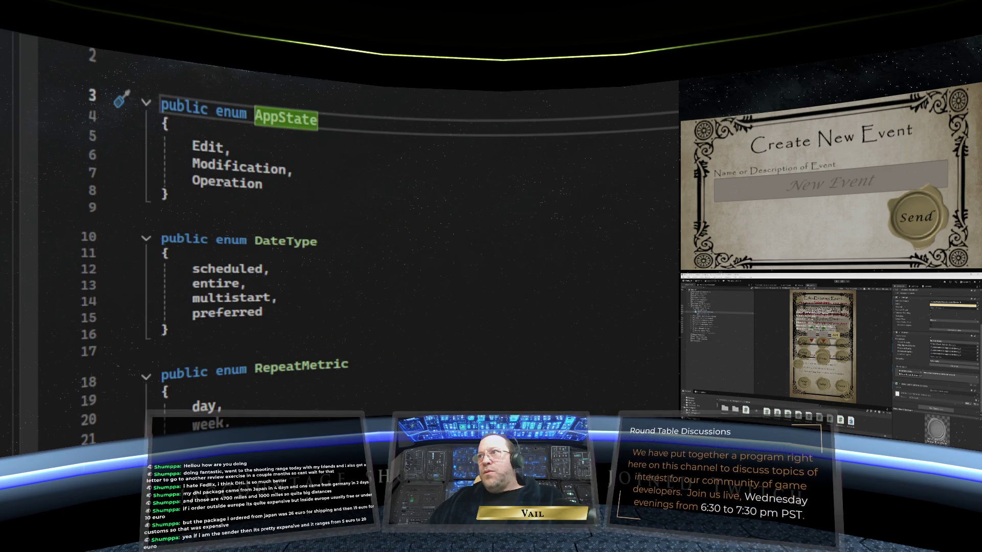
key("ctrl+Tab")
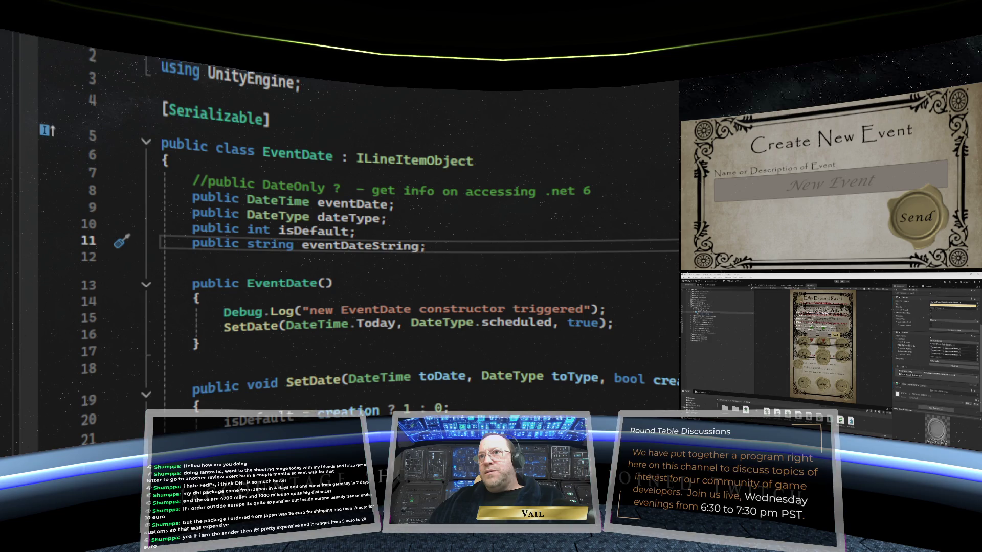
key("ctrl+Tab")
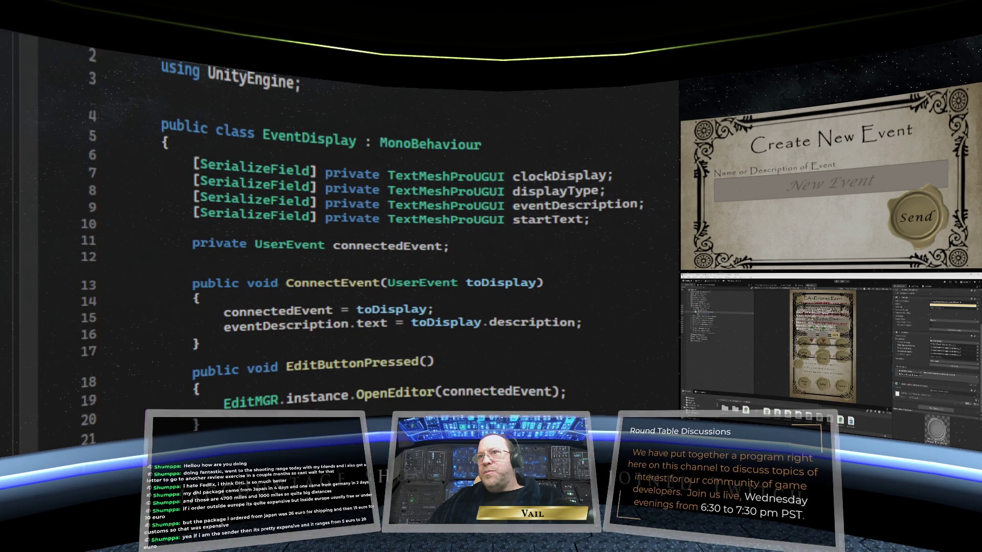
key("ctrl+Tab")
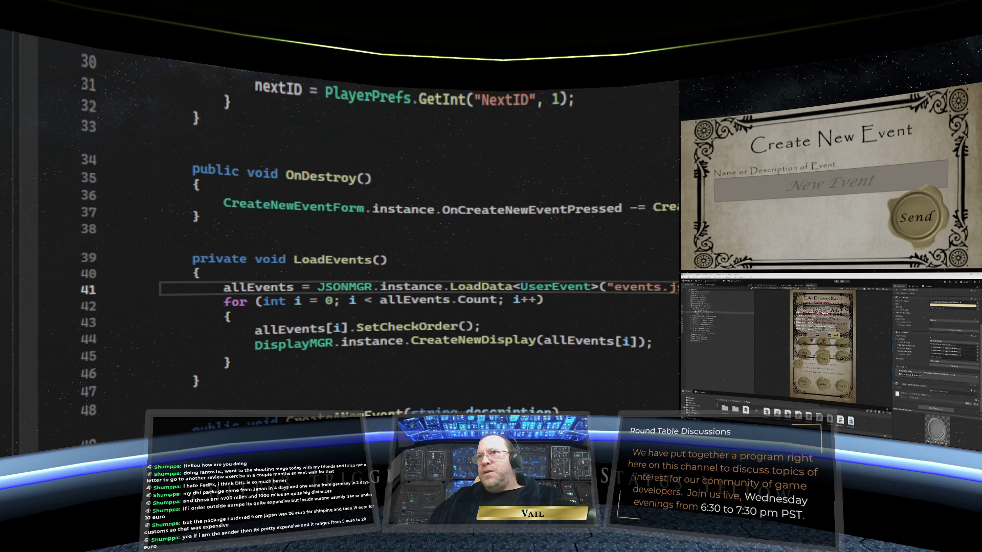
scroll(358, 230, "up", 13)
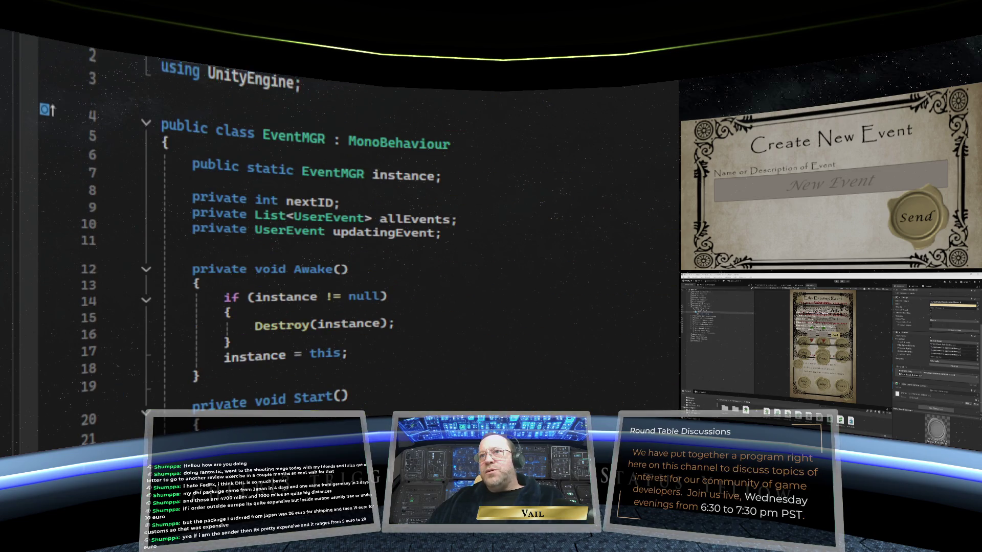
Accept the '&& instance != this' suggestion in EventMGR's Awake null check on line 14.
left_click(379, 296)
right_click(381, 296)
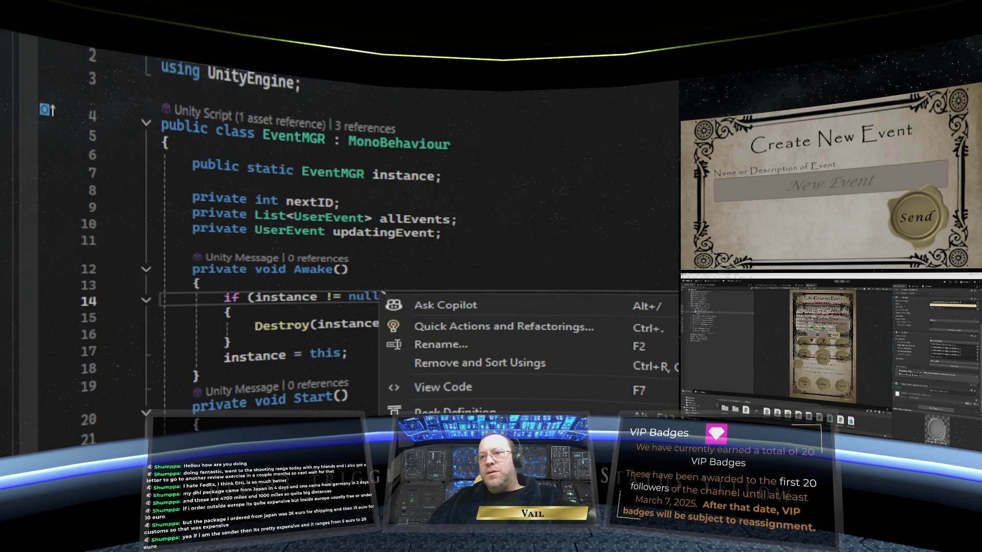
key("Escape")
key("Tab")
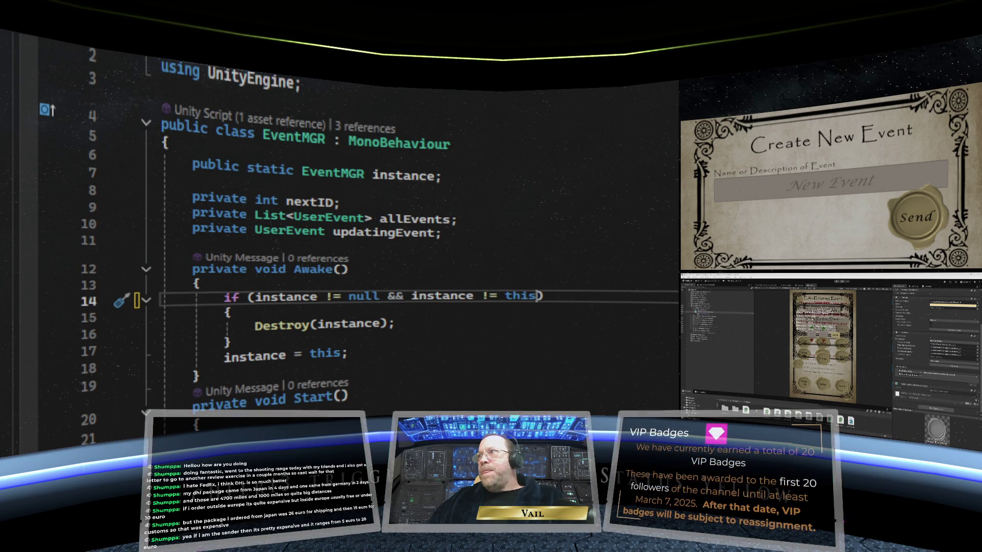
Pass EventRecurrance and EventRepeat, then extend FrequencyInput's line 16 null check with instance != this.
key("ctrl+Tab")
key("ctrl+Tab")
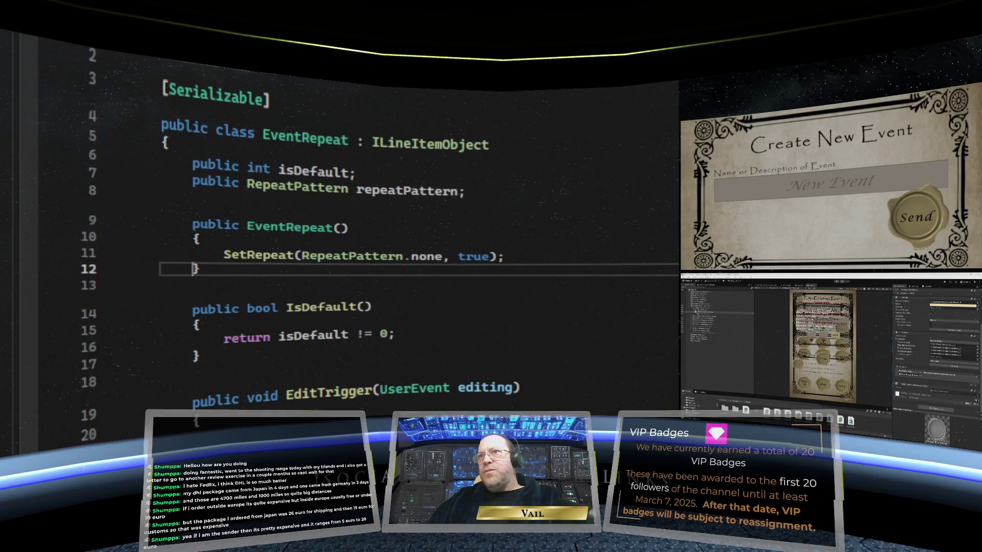
key("ctrl+Tab")
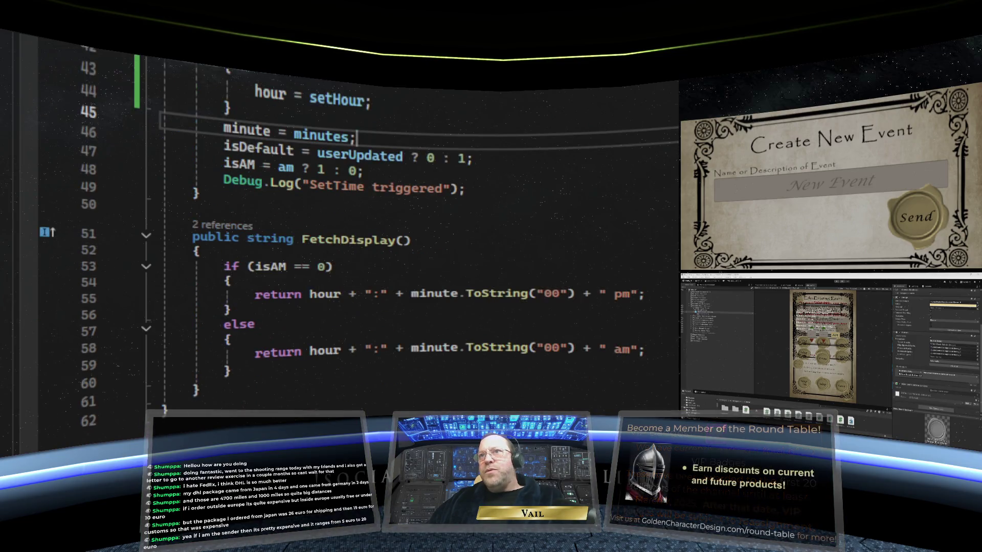
scroll(467, 344, "up", 7)
scroll(468, 343, "up", 6)
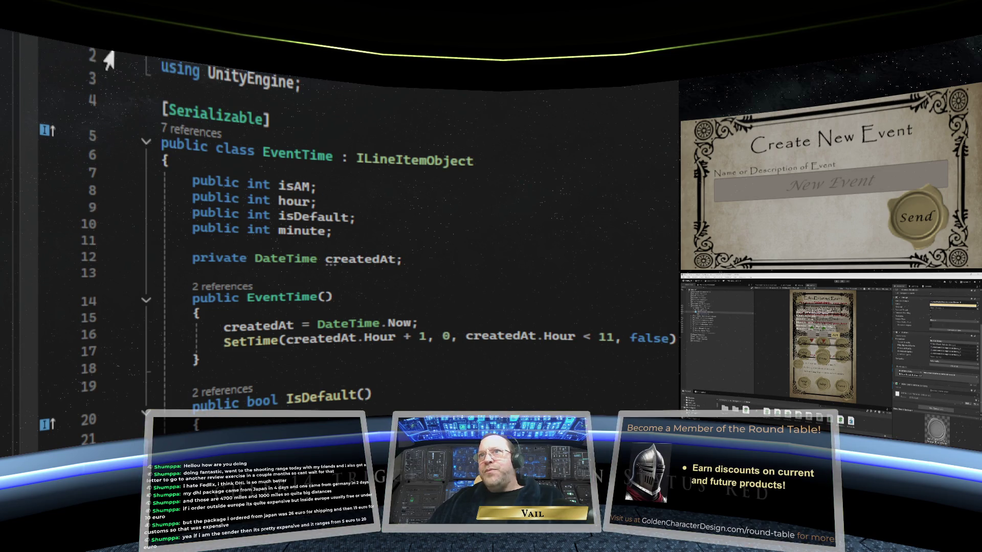
key("ctrl+Tab")
scroll(423, 137, "up", 3)
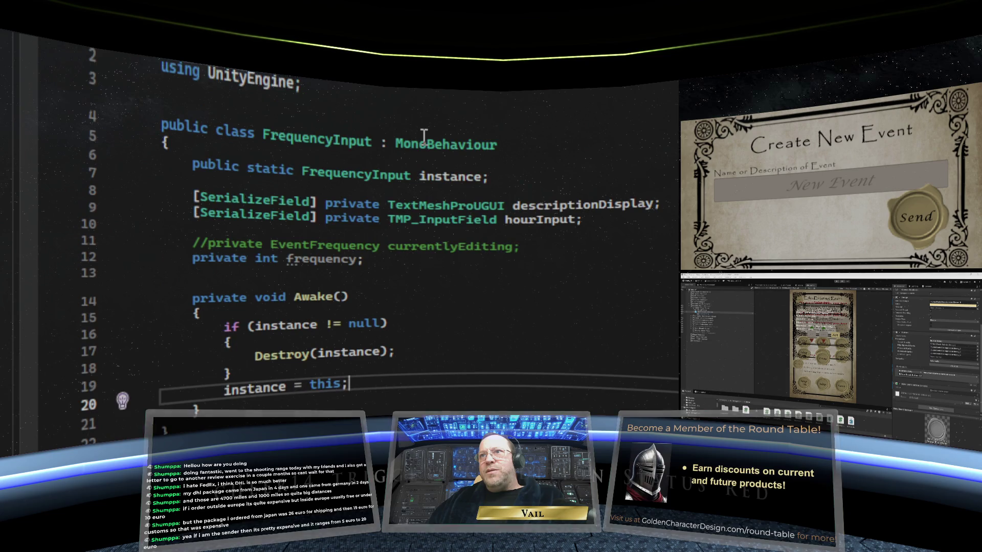
right_click(379, 327)
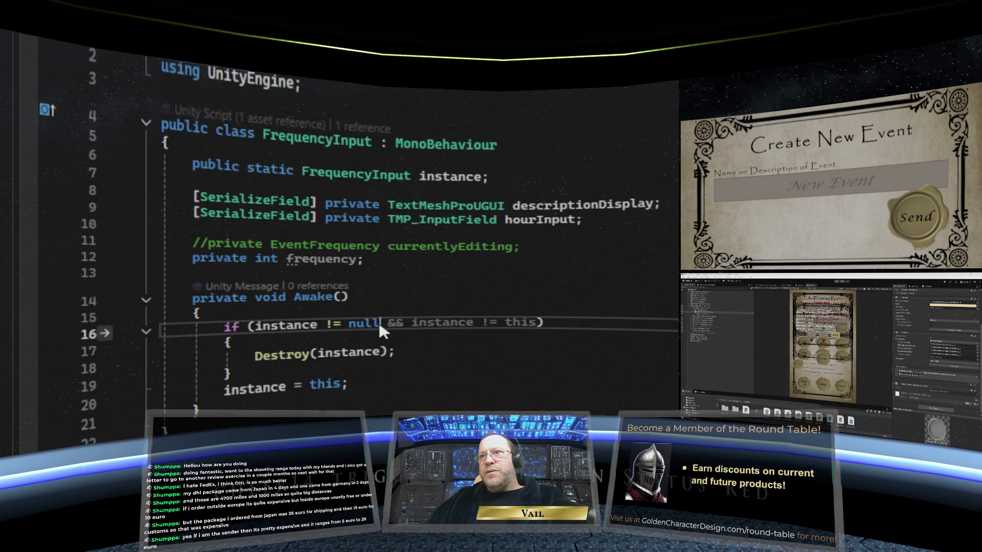
key("Escape")
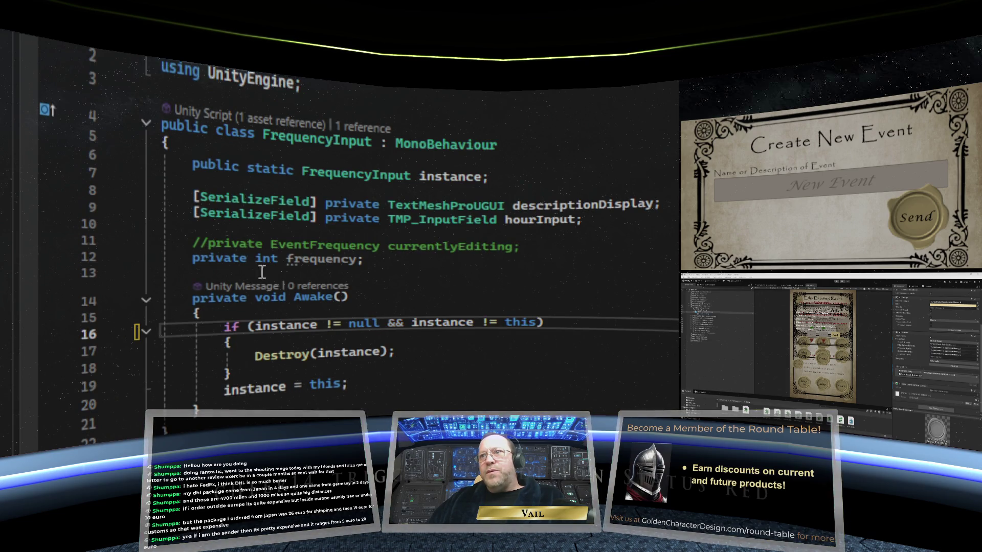
Add '&& instance != this' to the following script's Awake null check on line 12.
key("ctrl+Tab")
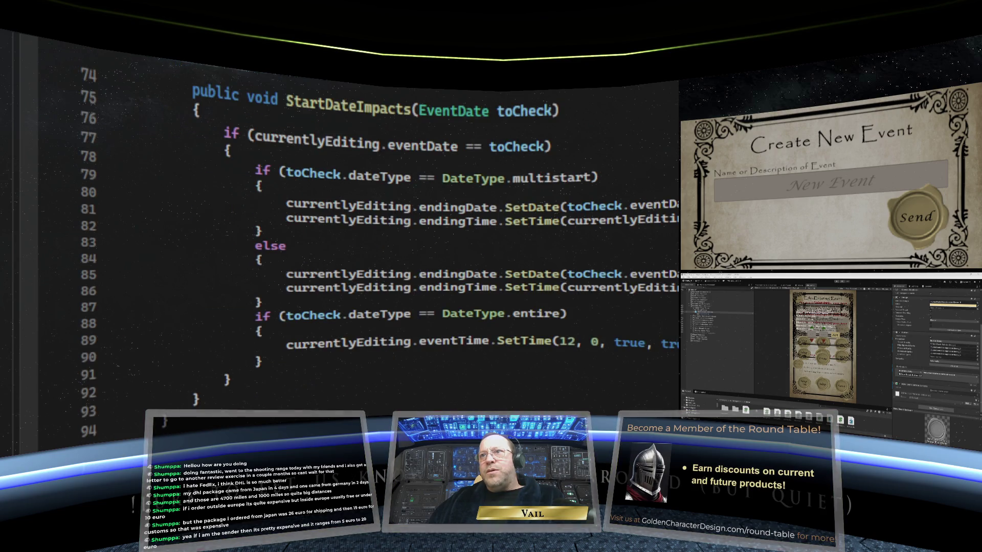
scroll(375, 171, "up", 6)
scroll(375, 171, "up", 18)
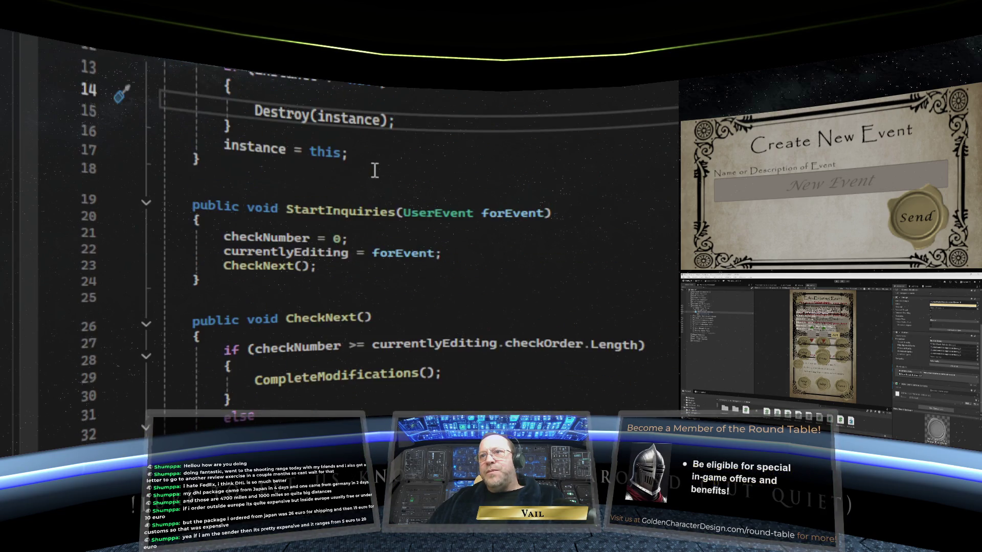
left_click(380, 270)
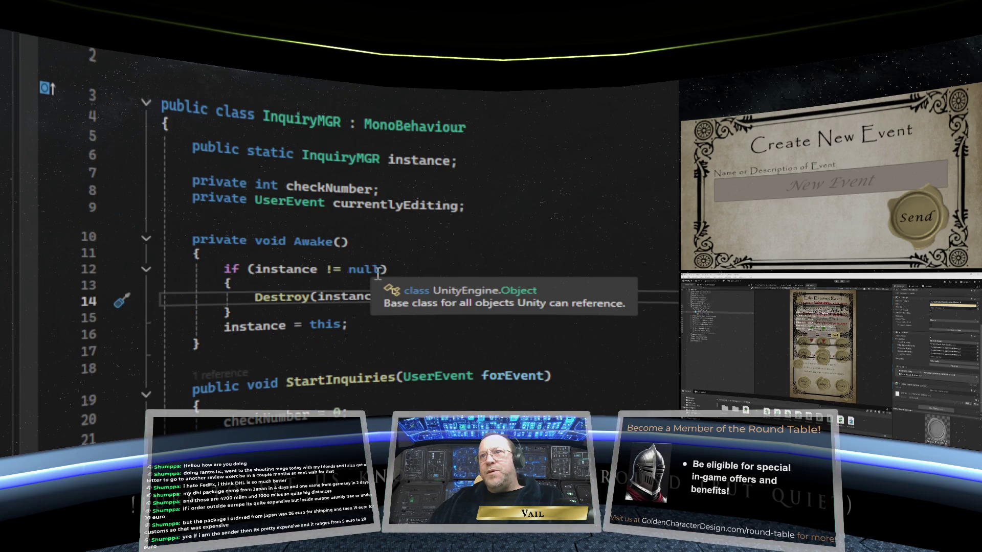
right_click(385, 270)
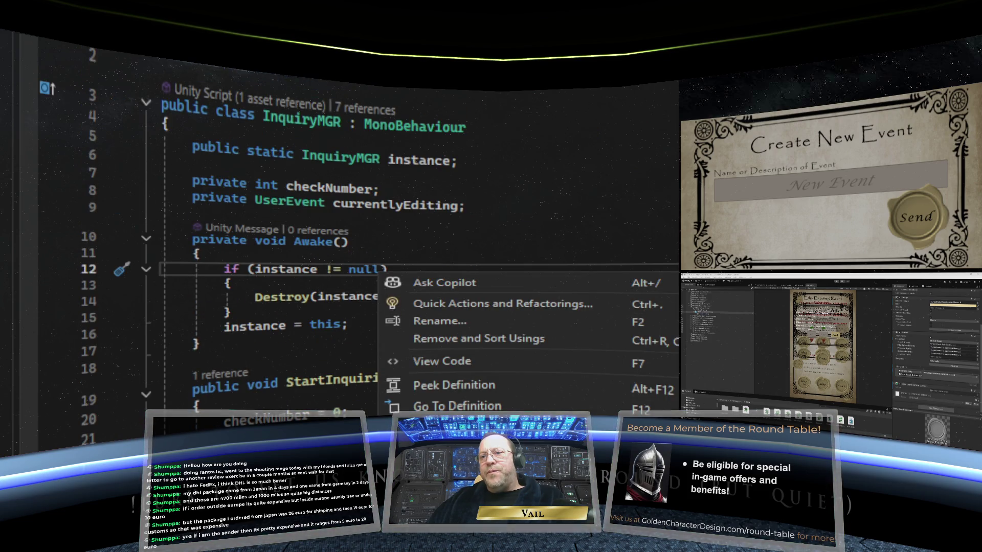
key("Escape")
key("Tab")
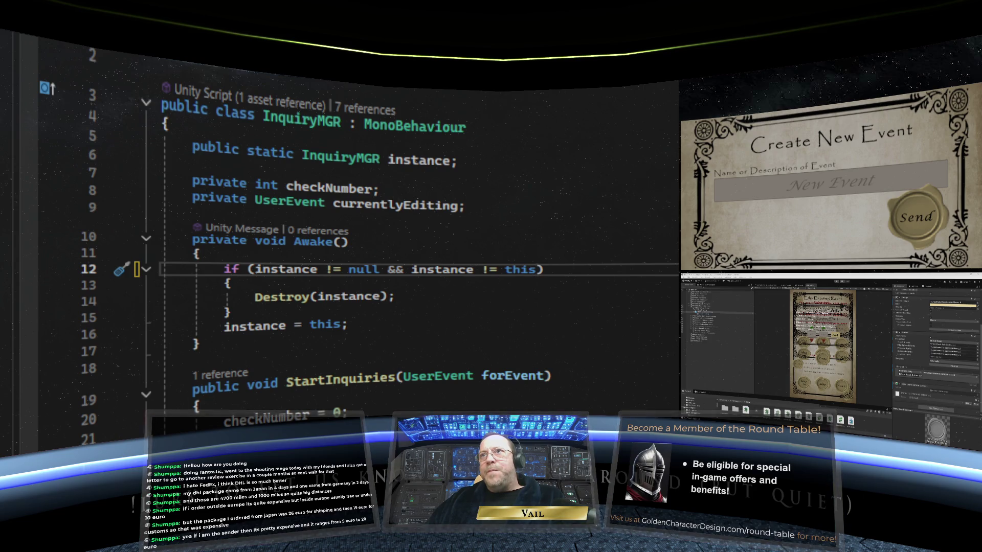
Add '&& instance != this' to JSONMGR's Awake null check.
key("ctrl+Tab")
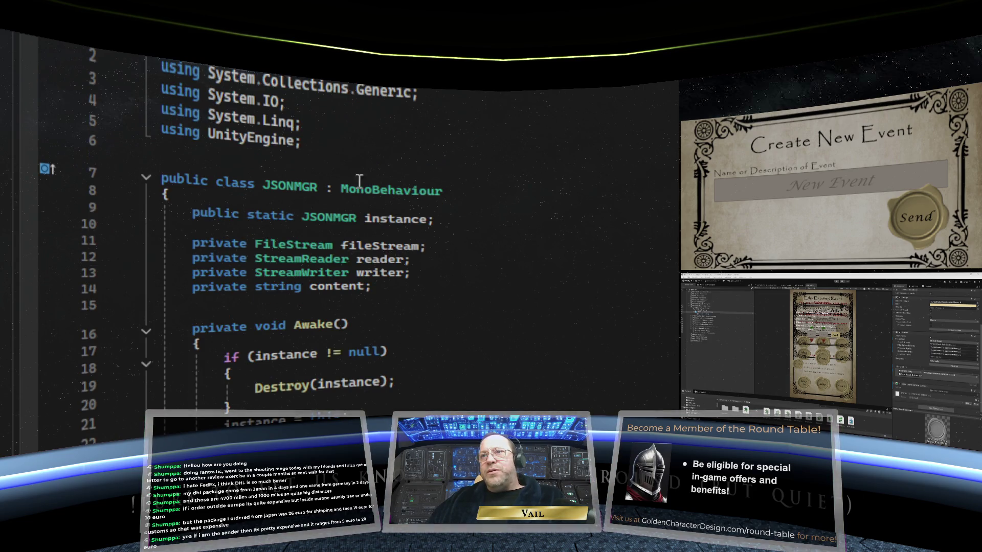
left_click(382, 353)
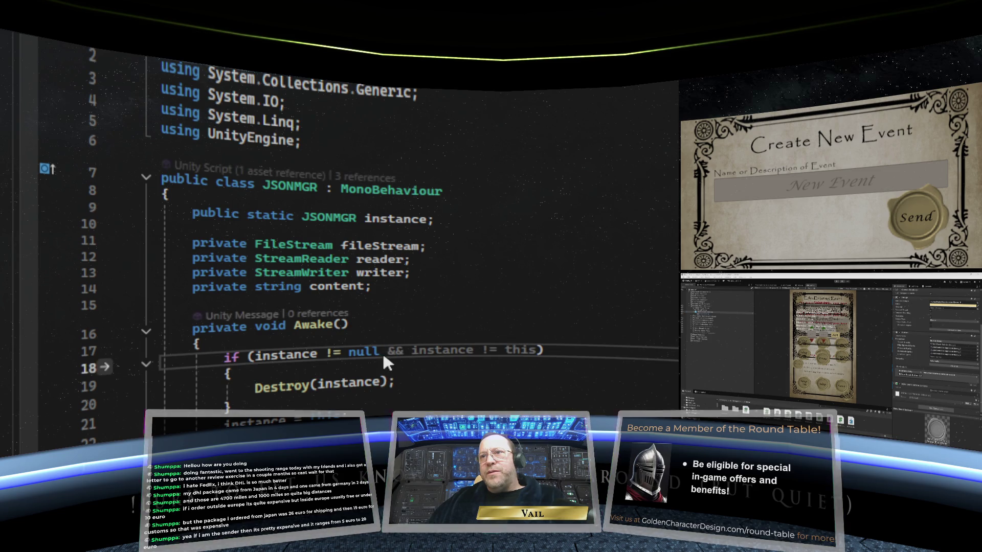
right_click(382, 353)
key("Escape")
key("Tab")
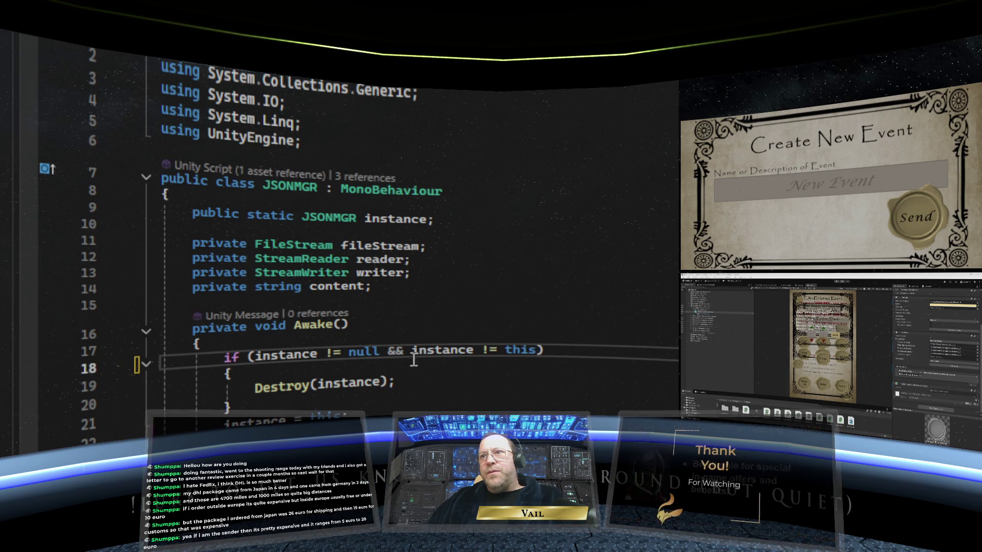
Skip past ILineItemObject, MainViewPanel and NewEventButton to extend PageMGR's Awake check with instance != this.
key("ctrl+Tab")
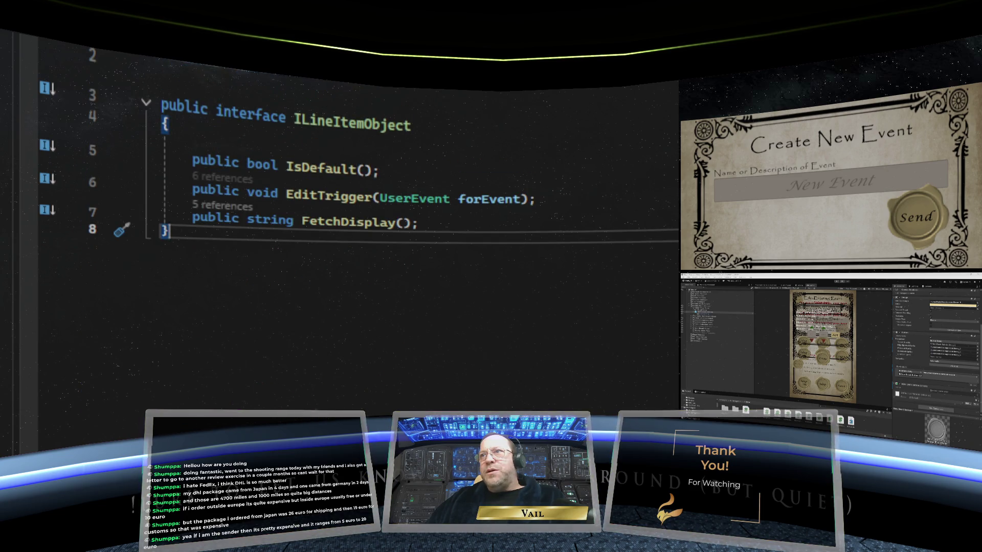
key("ctrl+Tab")
scroll(644, 86, "up", 5)
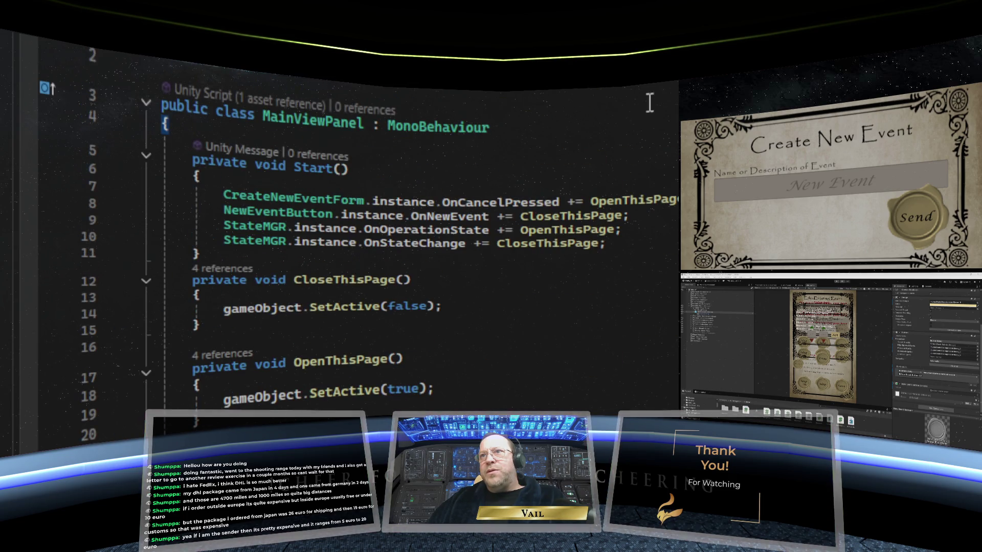
key("ctrl+Tab")
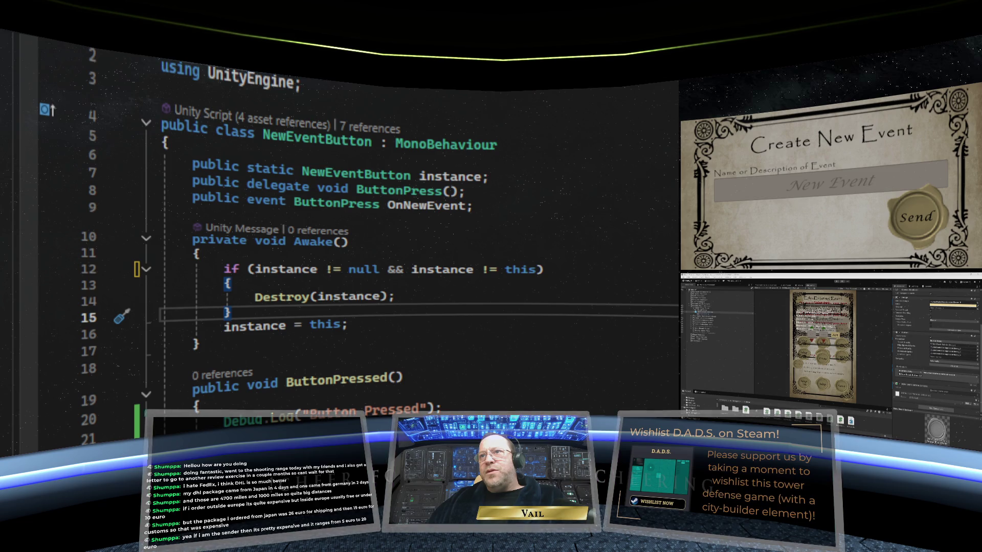
key("ctrl+Tab")
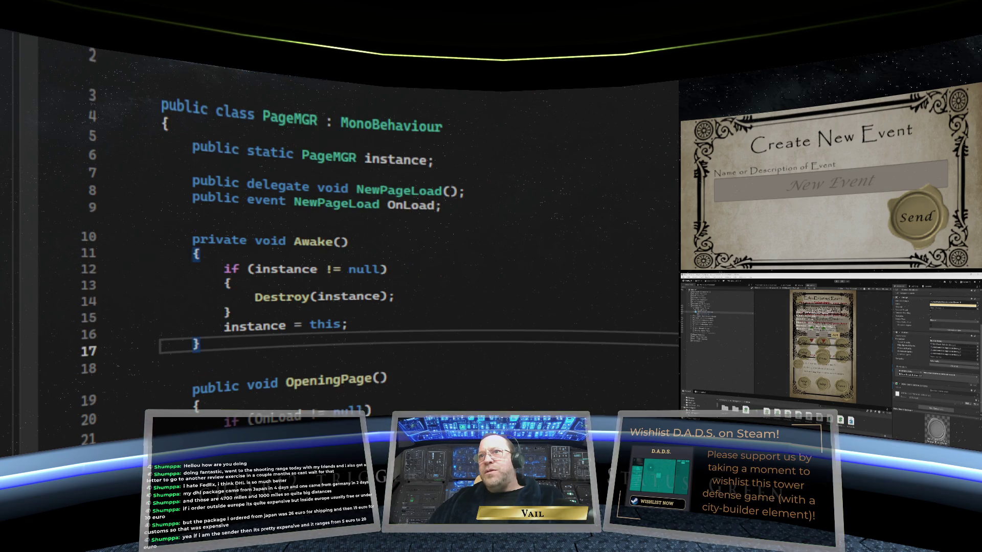
left_click(387, 271)
right_click(387, 271)
key("Escape")
key("Tab")
type("&& instance != this")
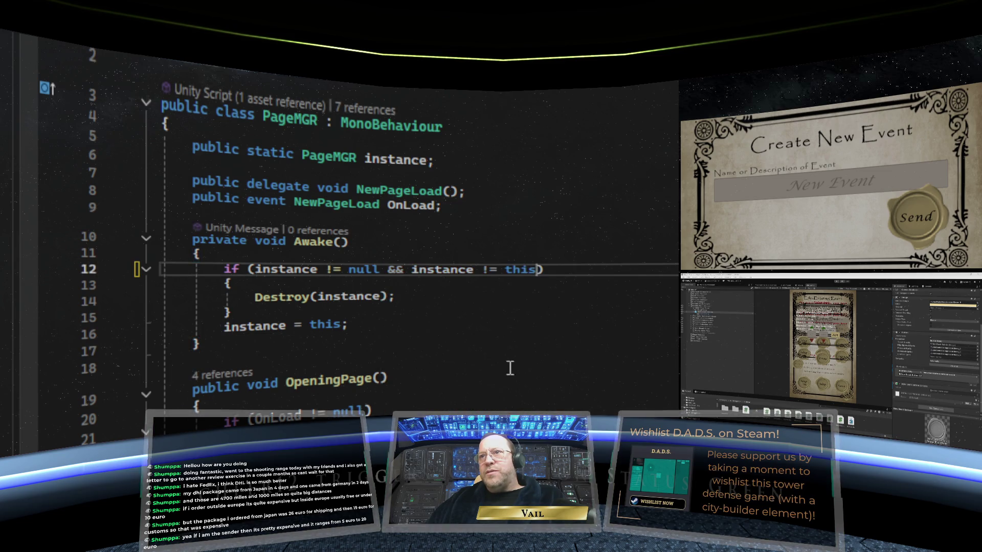
Accept '&& instance != this' in RepeatMetricForm's Awake null check on line 17.
key("ctrl+Tab")
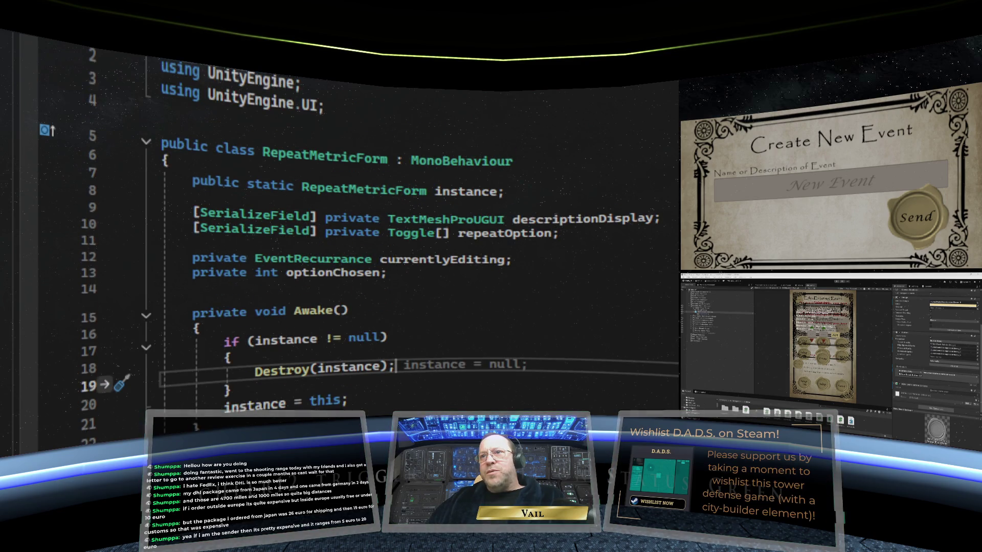
left_click(384, 339)
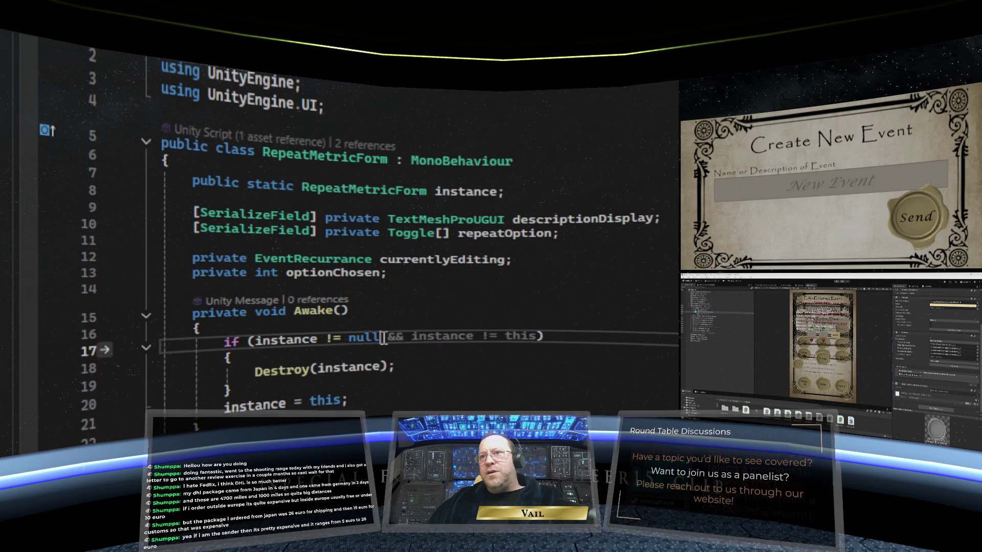
right_click(384, 338)
key("Escape")
key("Tab")
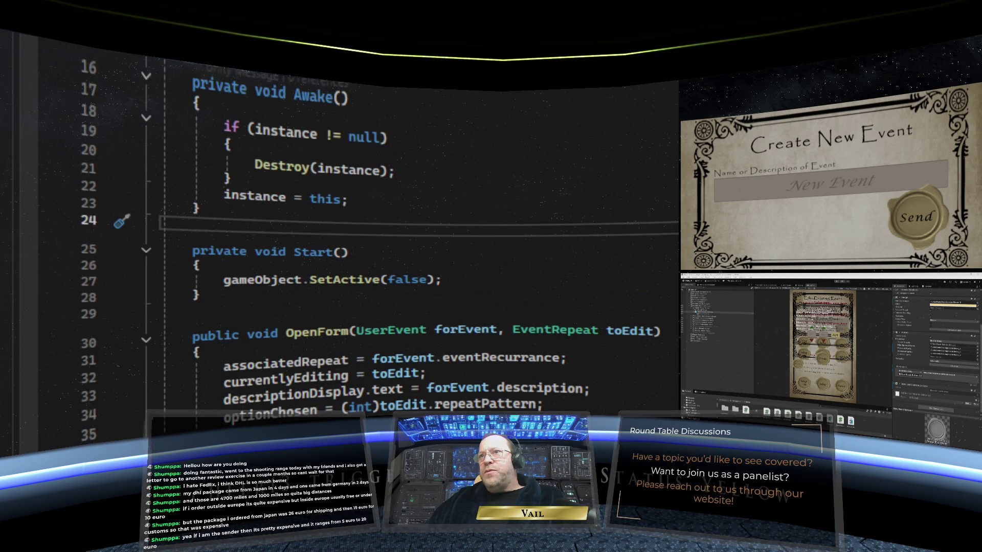
Add '&& instance != this' to the null check in RepeatOptions' Awake.
scroll(36, 353, "up", 4)
left_click(383, 313)
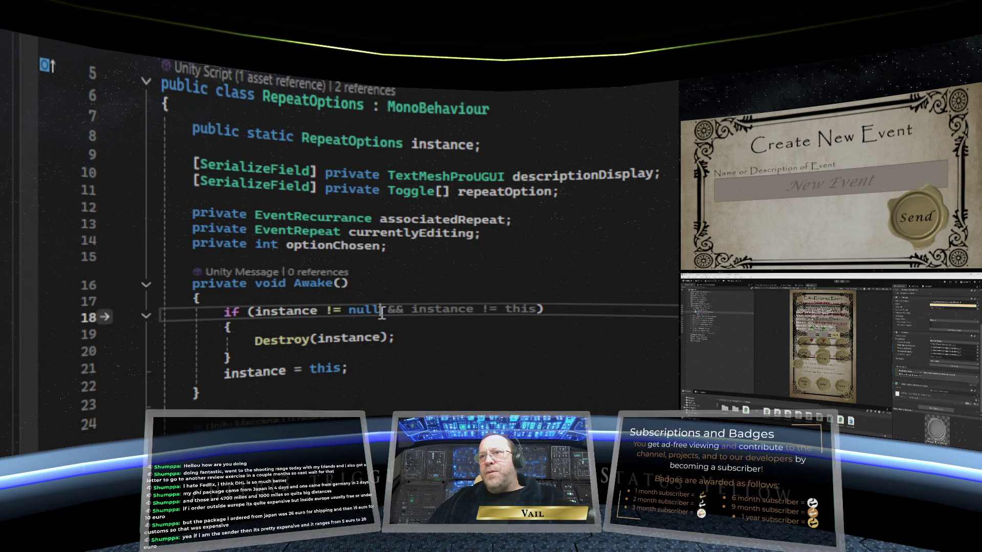
right_click(387, 320)
key("Escape")
type("&& instance != this")
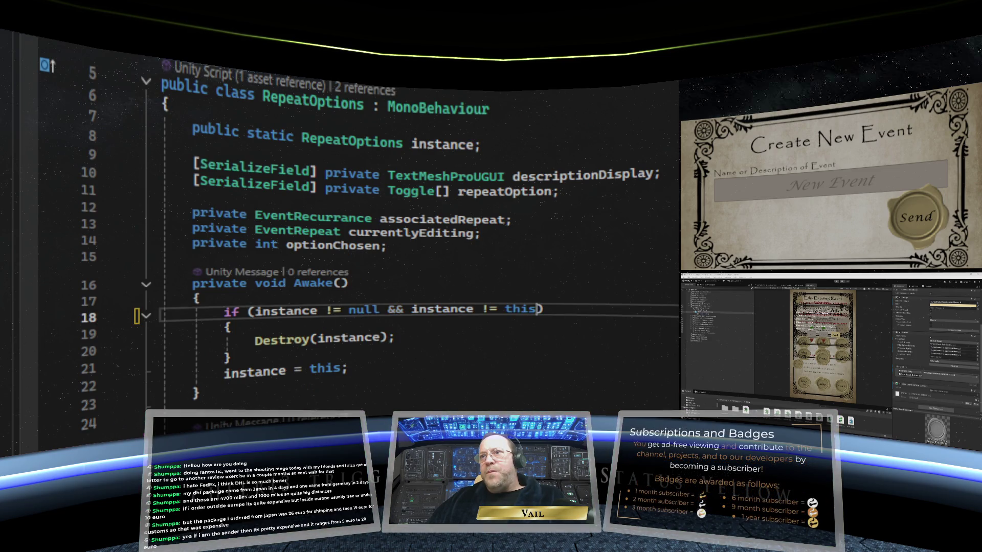
Add the same '&& instance != this' condition to StateMGR's null check on line 13.
key("ctrl+Tab")
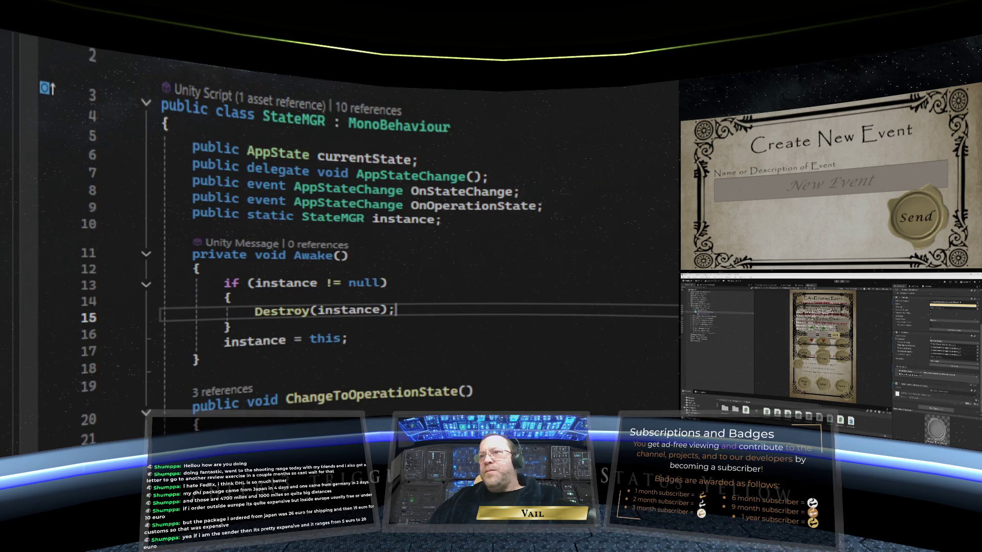
left_click(379, 286)
type("&& instance != this")
right_click(381, 289)
key("Escape")
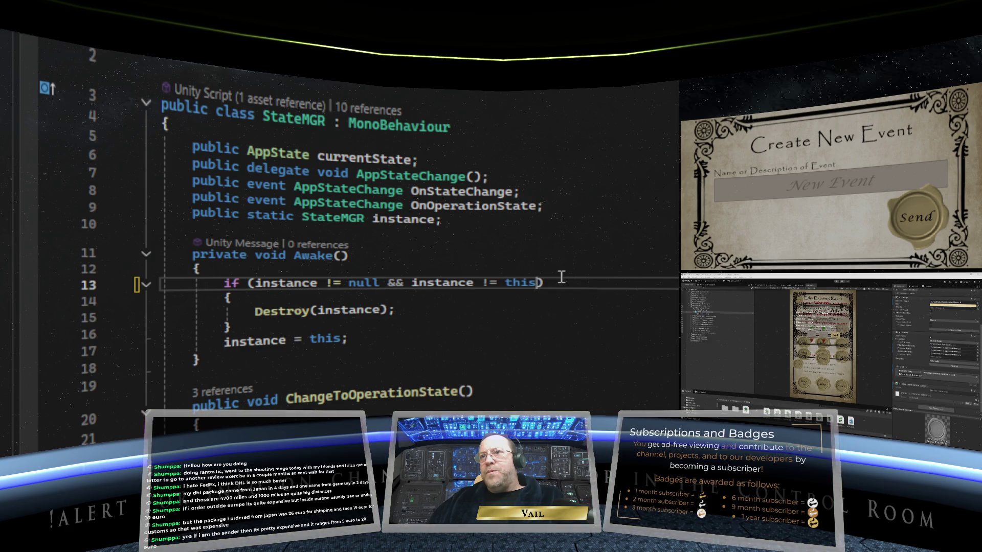
Look over the TimeSelection and UserEvent scripts, then return to Unity.
key("ctrl+Tab")
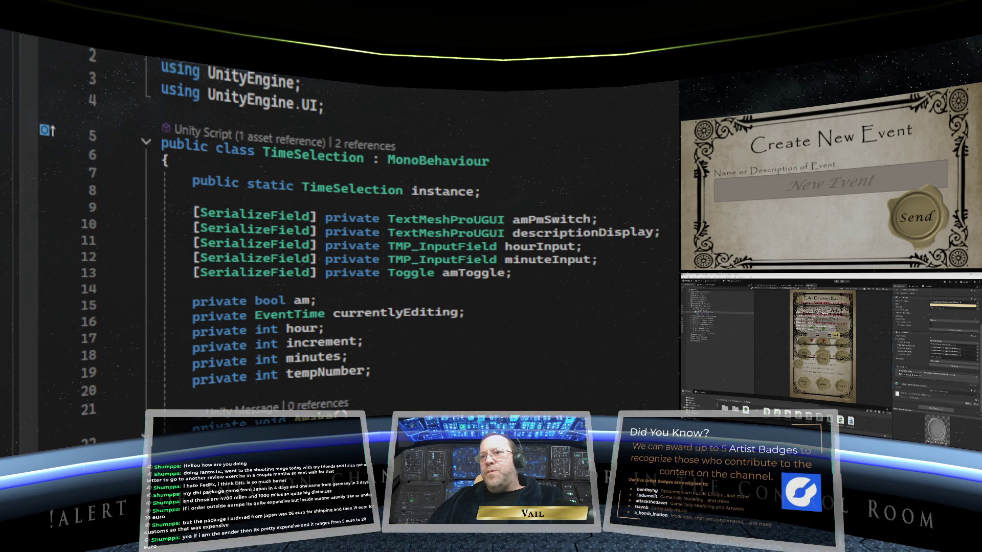
right_click(547, 409)
key("Escape")
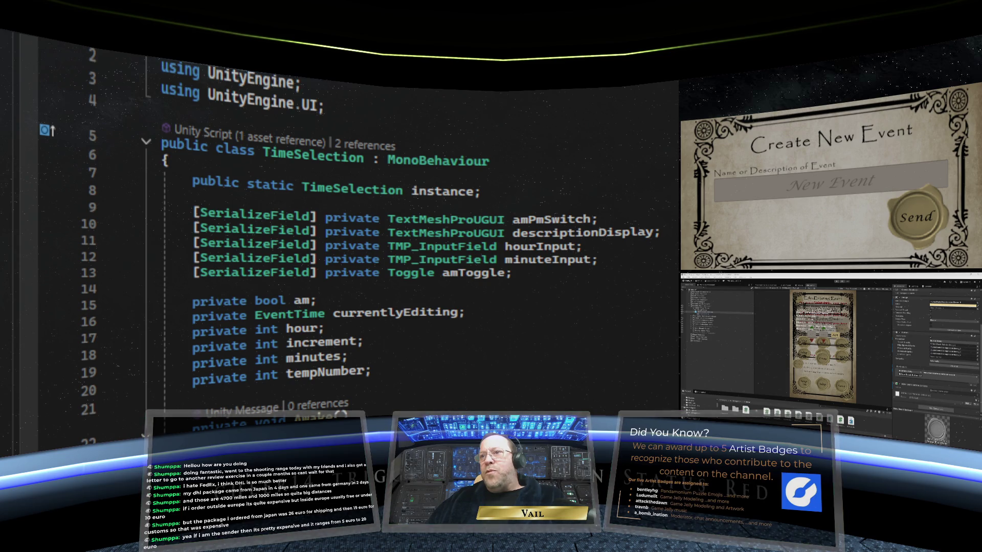
key("ctrl+Tab")
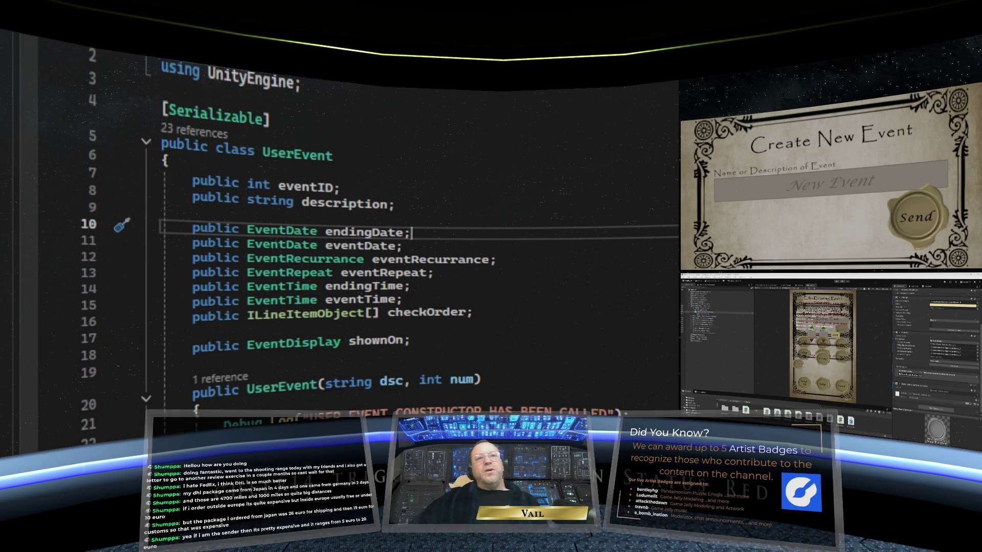
key("alt+Tab")
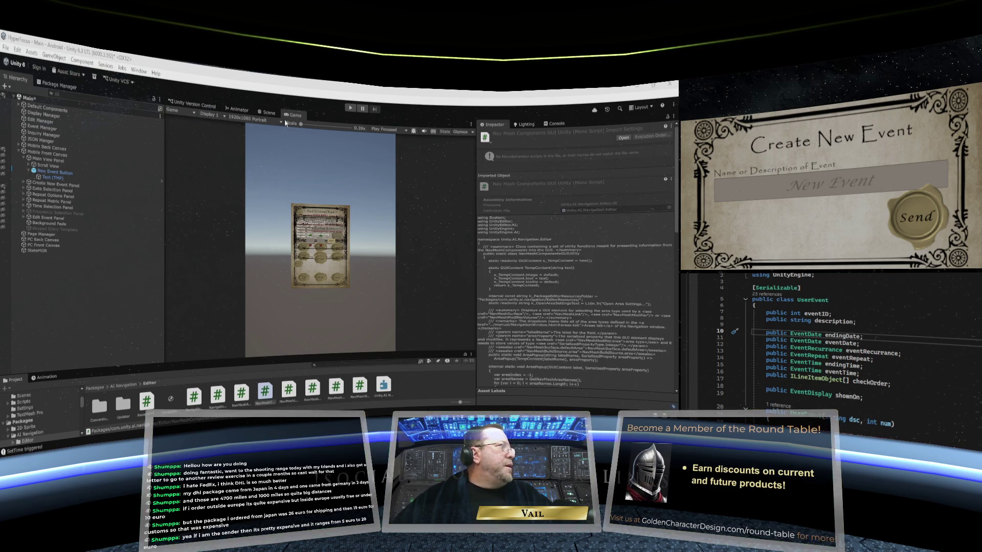
Run the app in Play mode, show the Console logs, and select New Event Button.
left_click(350, 109)
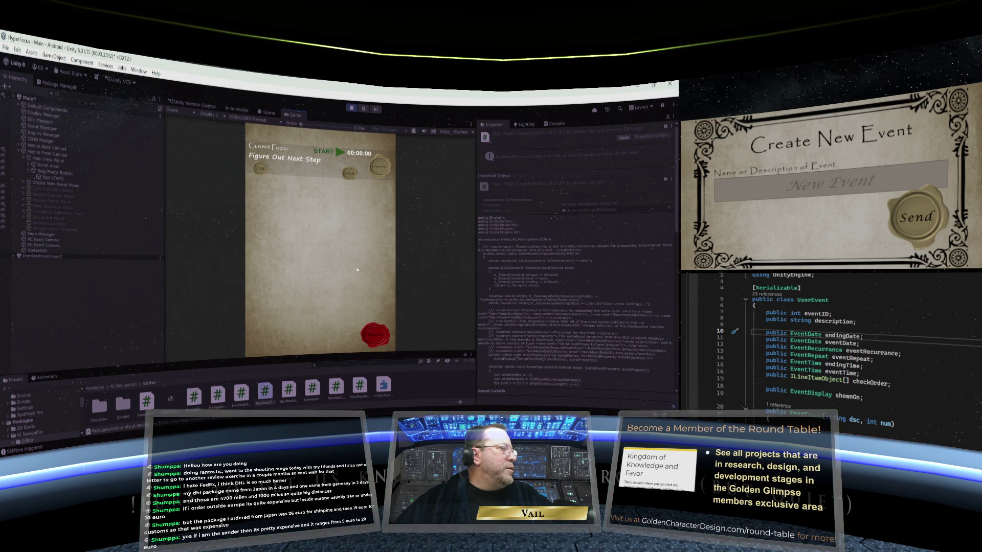
left_click(552, 126)
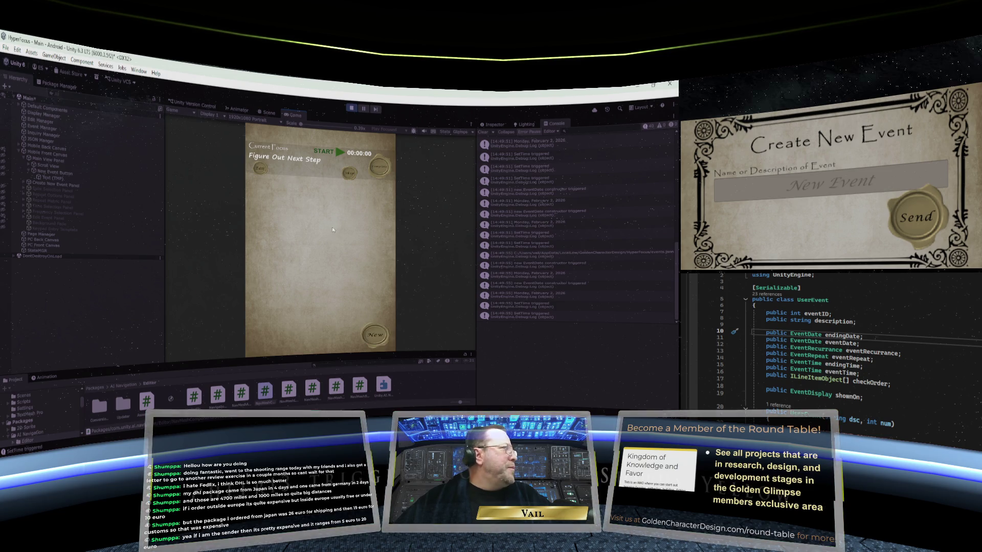
left_click(51, 173)
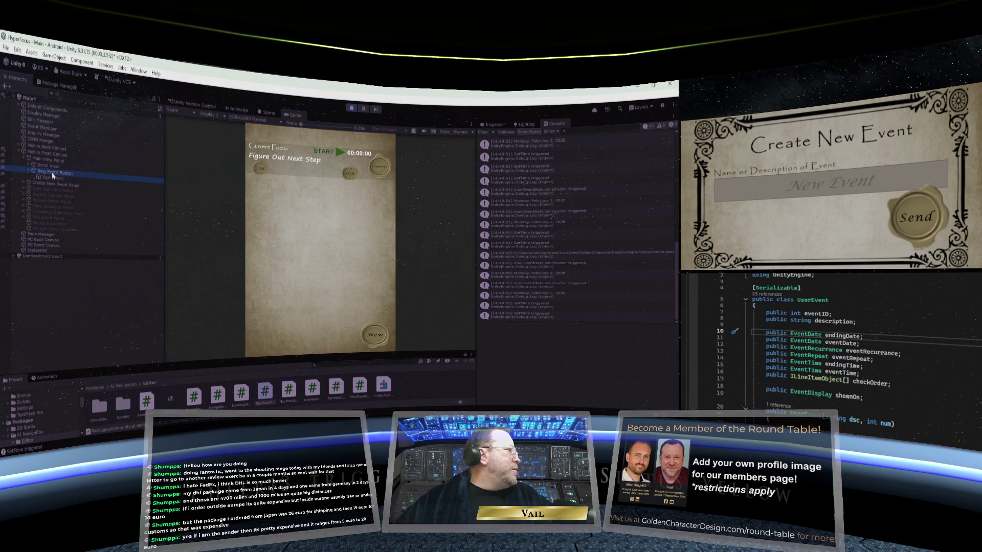
Inspect the New Event Button's components beside the NewEventButton script in Visual Studio.
left_click(495, 125)
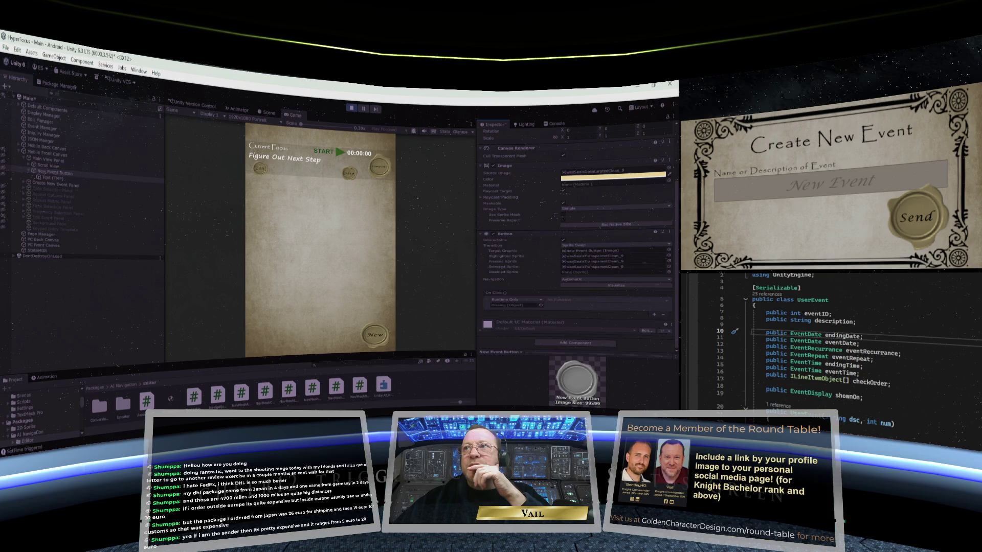
key("ctrl+Tab")
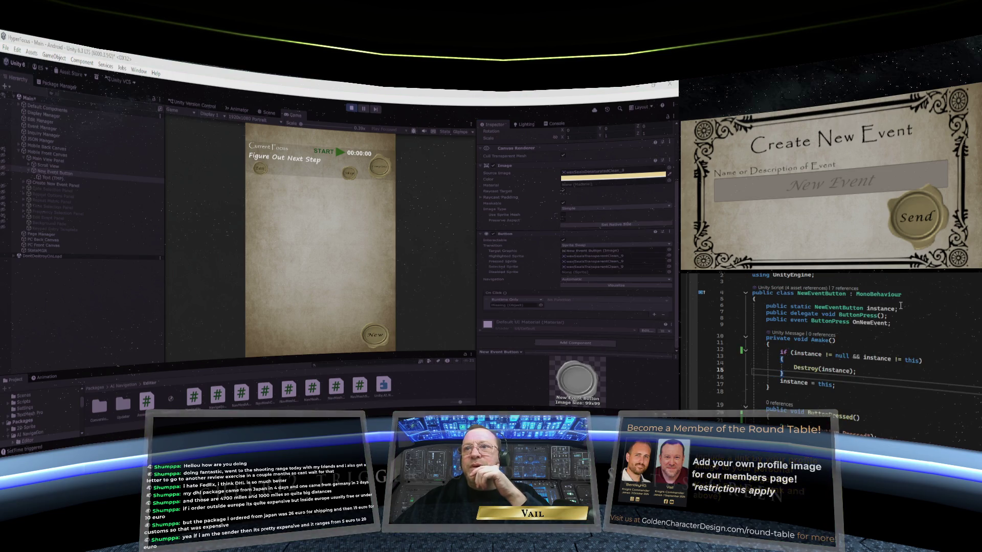
mouse_move(852, 320)
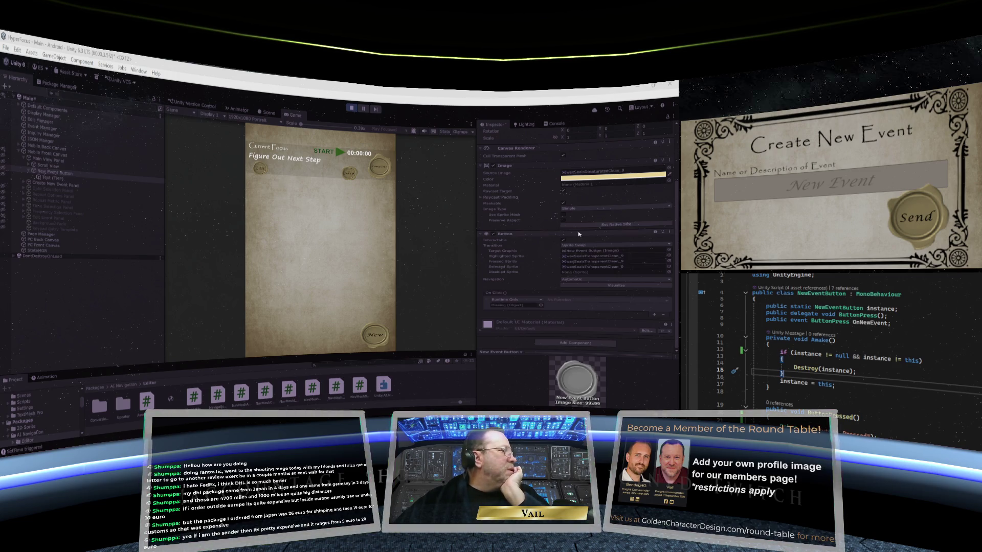
scroll(531, 280, "up", 3)
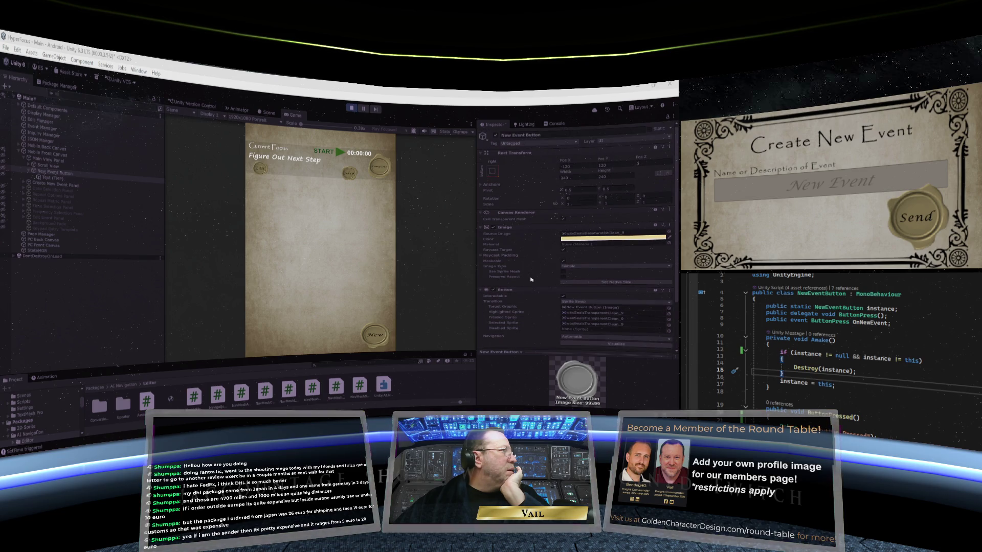
scroll(530, 280, "down", 3)
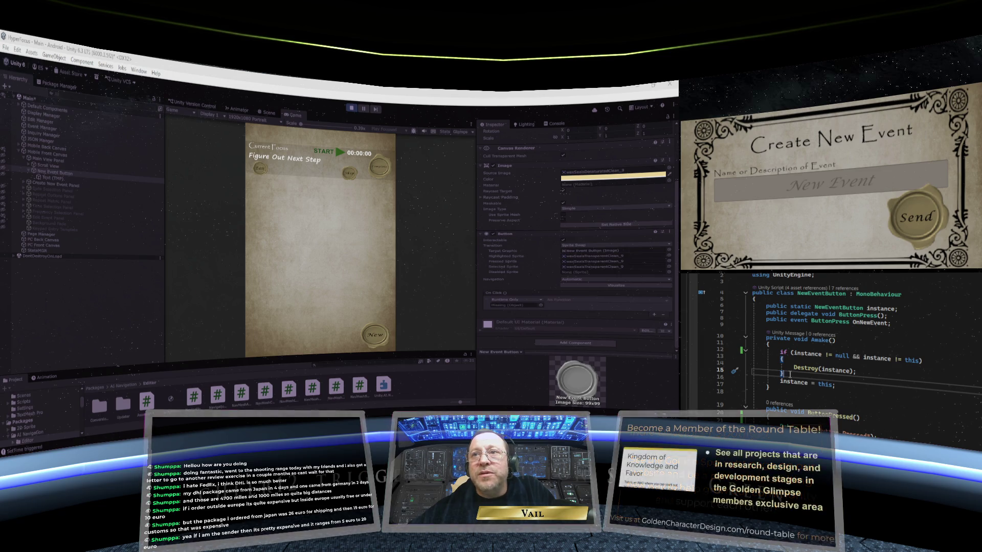
Delete the if/Destroy guard from NewEventButton's Awake and stop Play mode.
mouse_move(859, 371)
left_mouse_down()
mouse_move(732, 361)
mouse_move(728, 351)
left_mouse_up()
left_click_drag(844, 371, 784, 373)
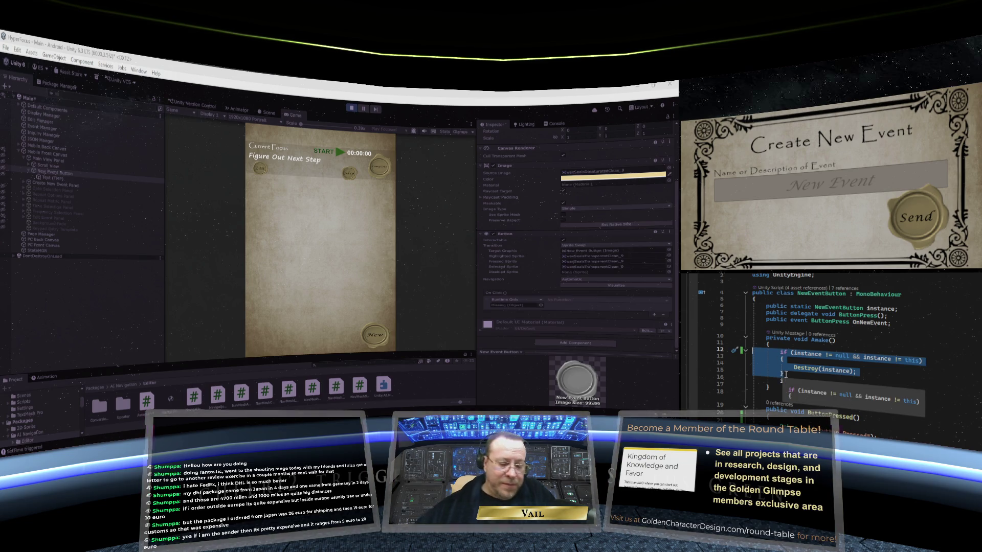
key("Delete")
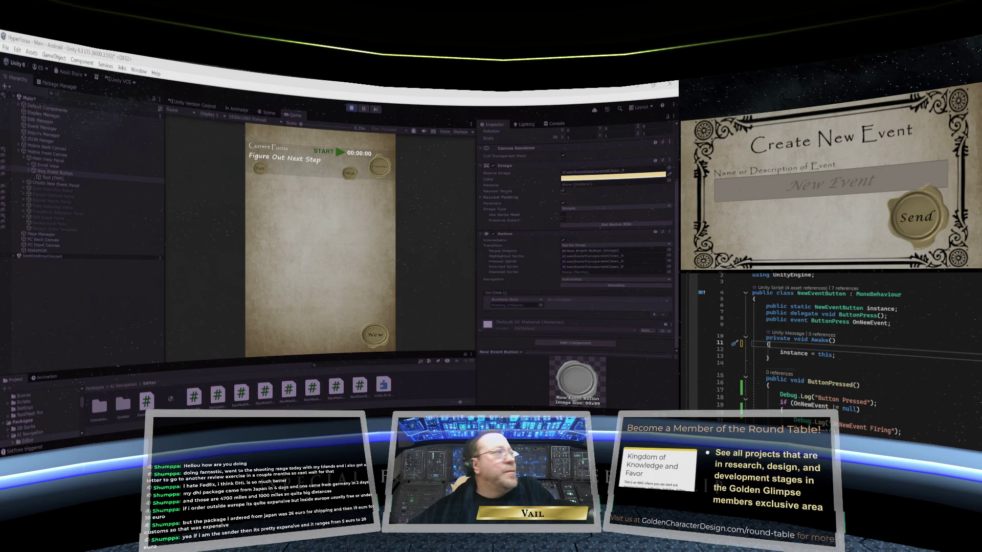
left_click(352, 109)
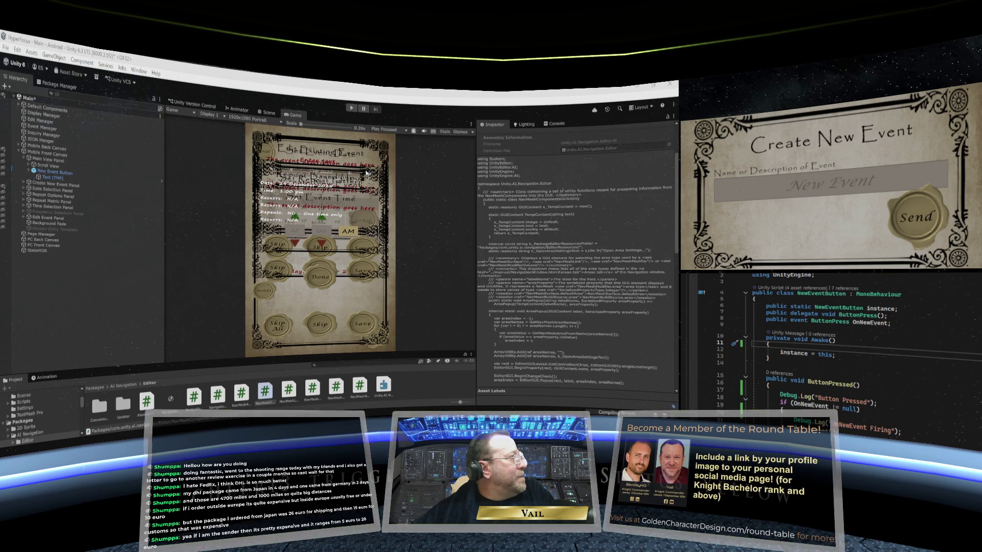
In Play mode, submit a new event named 'Test Default Time vs 24 hour'.
left_click(351, 109)
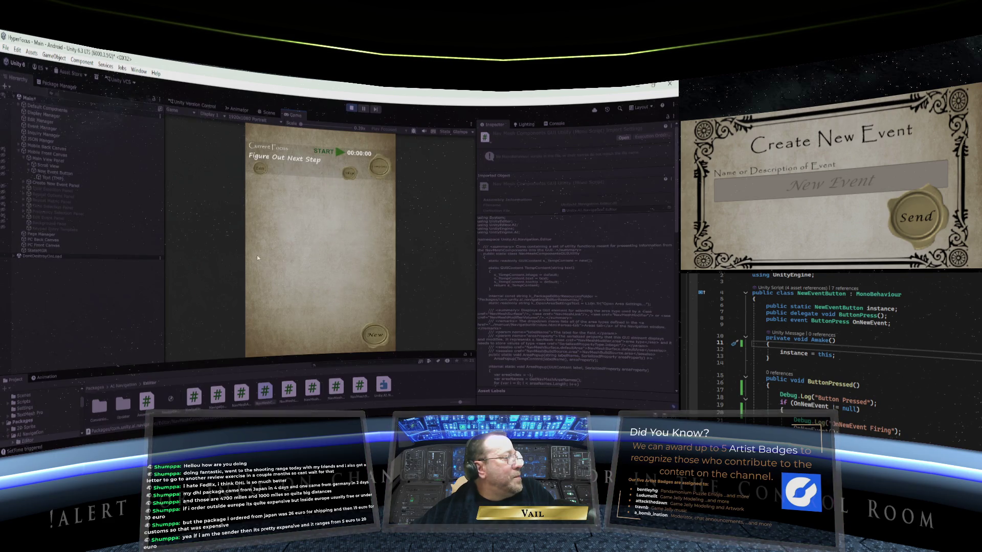
left_click(373, 332)
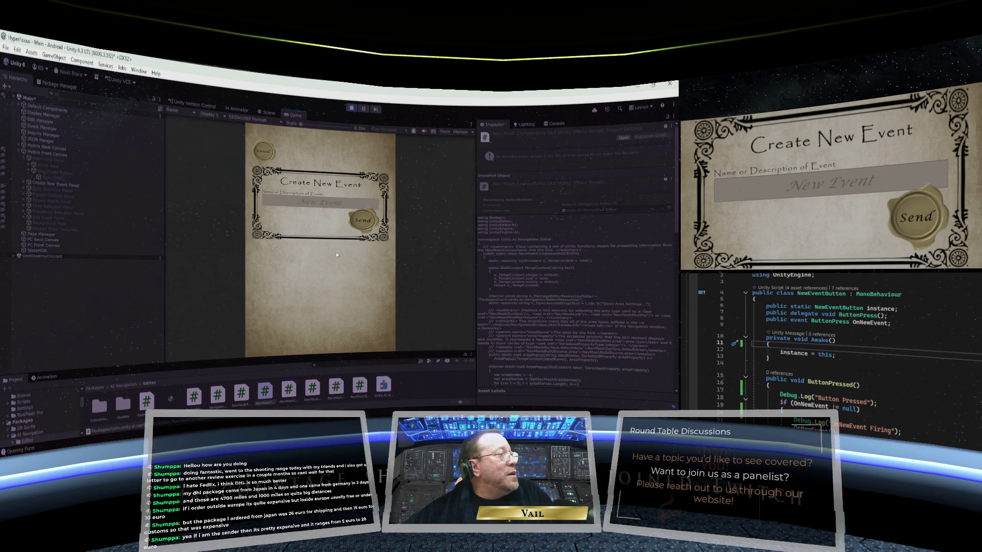
left_click(363, 220)
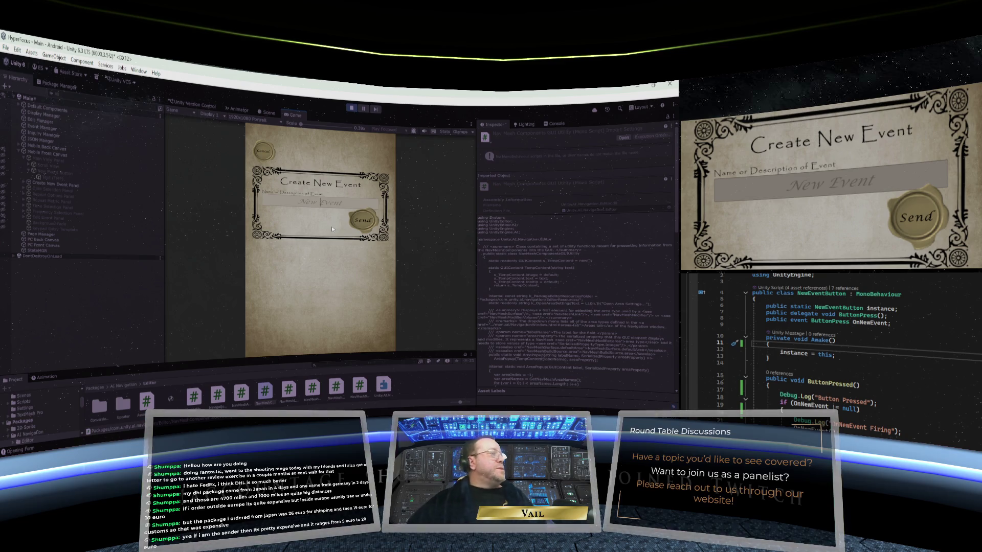
type("Te")
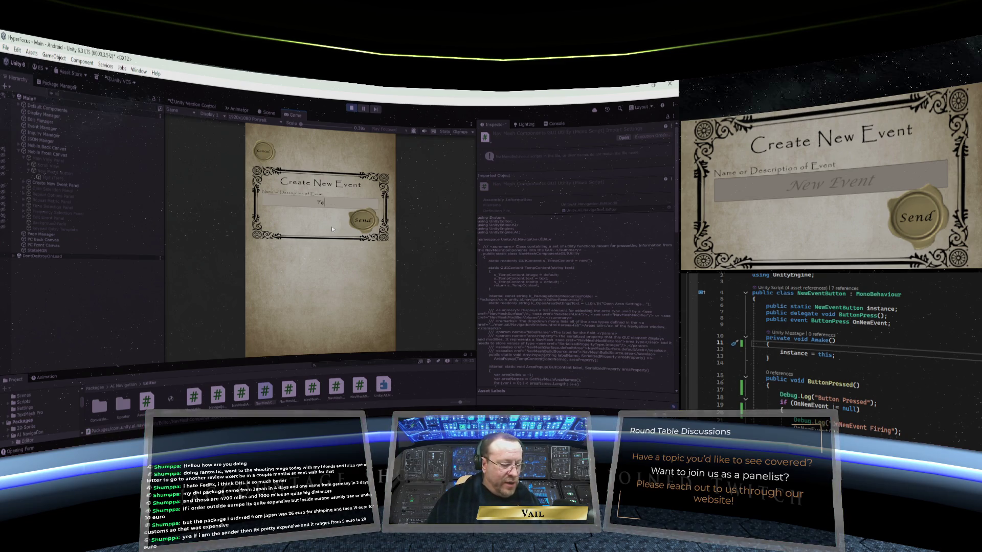
type("st Def")
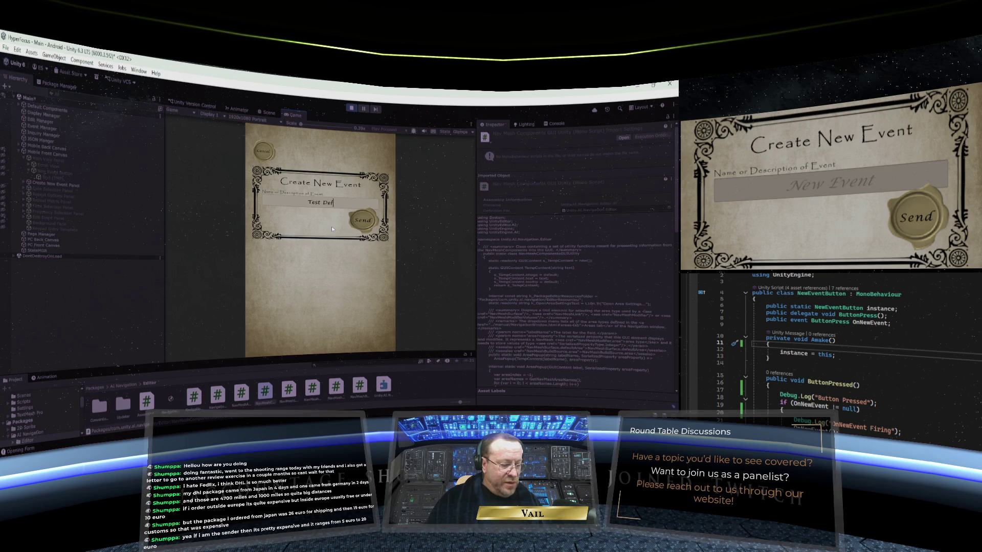
type("ault Time")
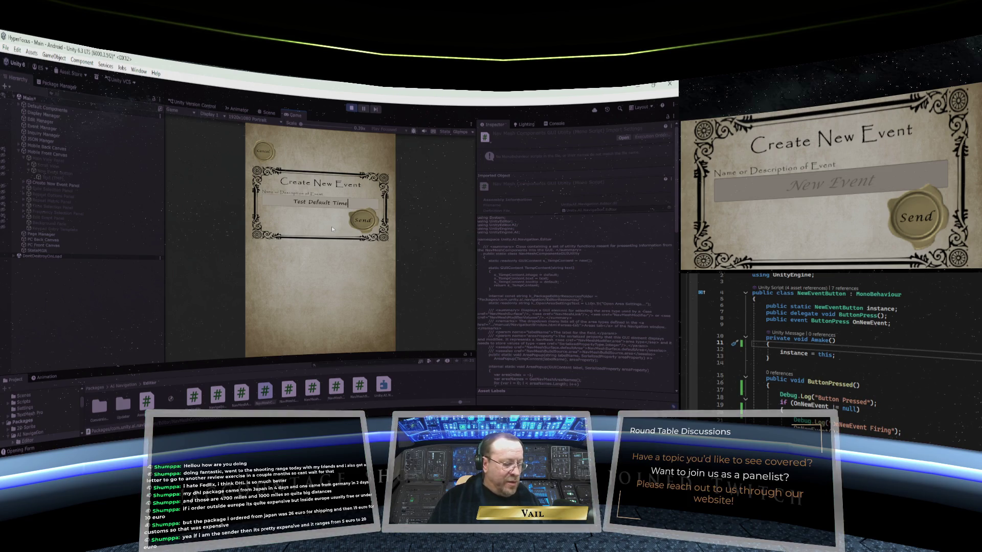
type(" vs 24 ")
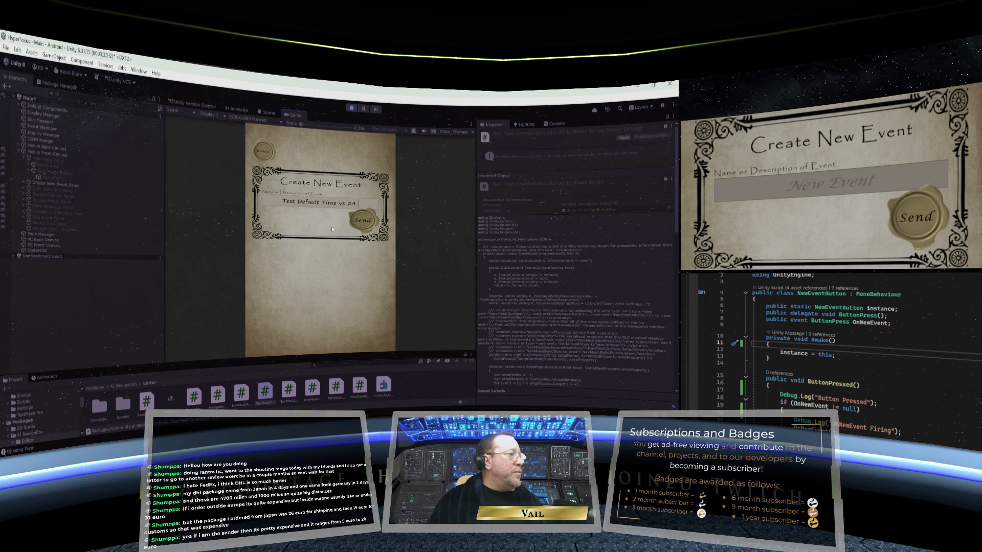
type("hour")
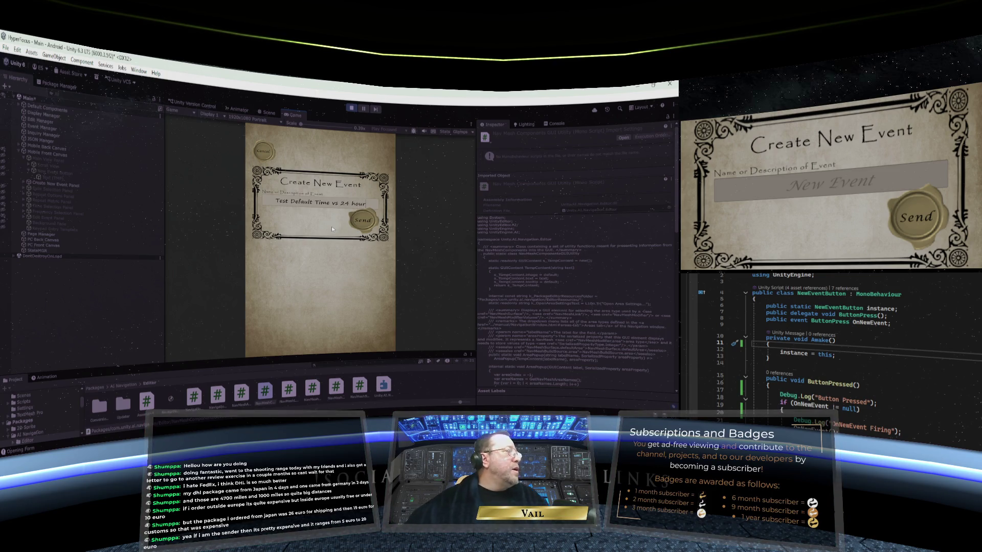
left_click(362, 220)
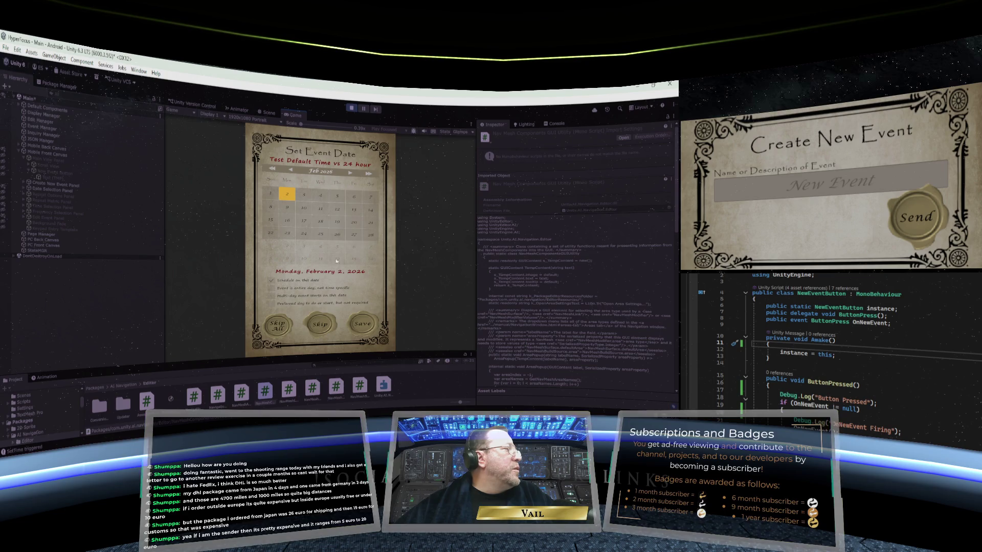
Date the event February 3, 2026, keeping the default 5:00 PM time and repeat pattern.
left_click(304, 195)
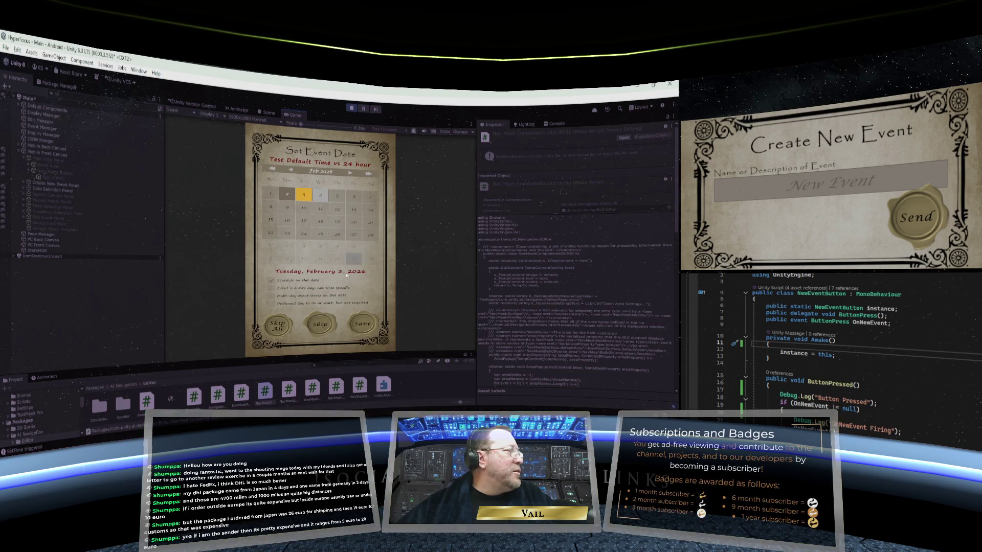
left_click(359, 324)
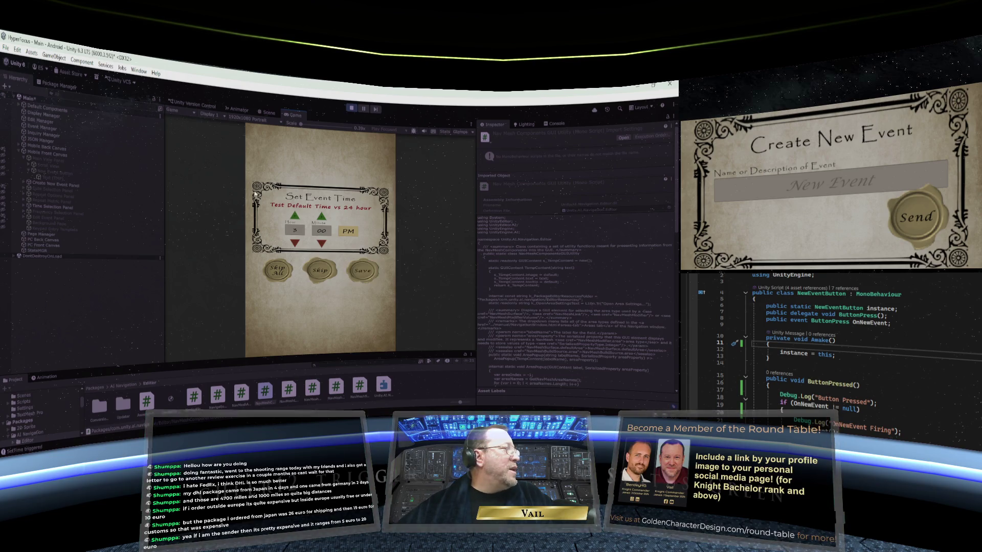
left_click(362, 270)
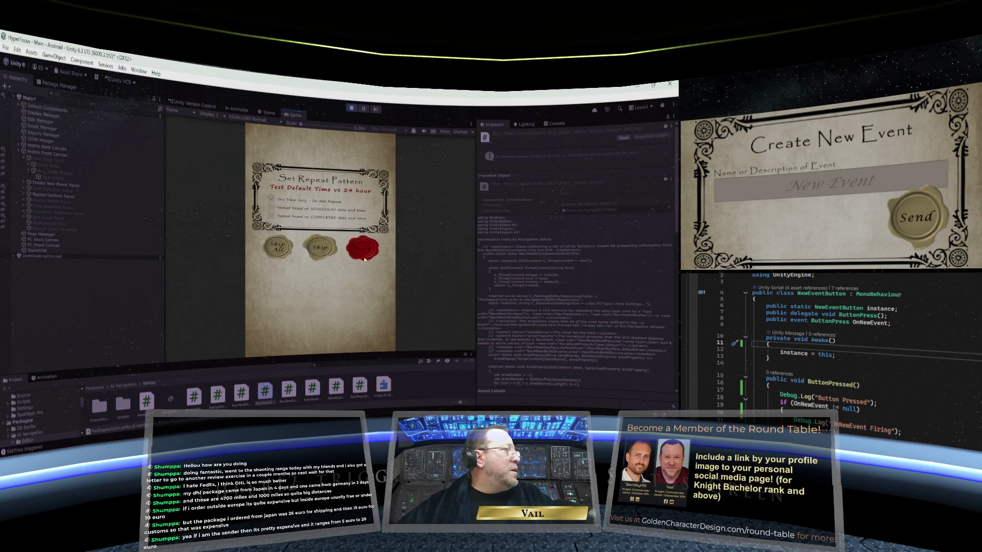
left_click(362, 252)
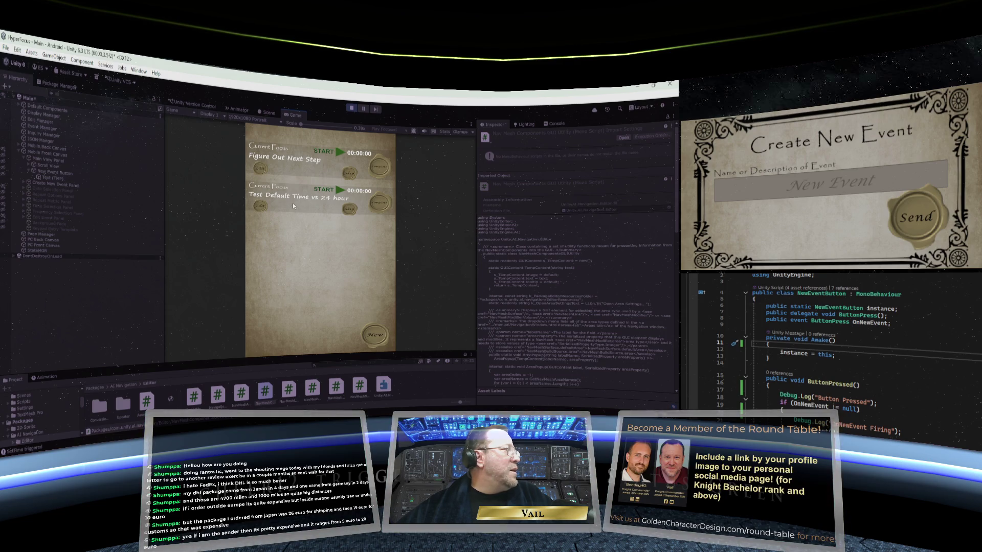
left_click(259, 207)
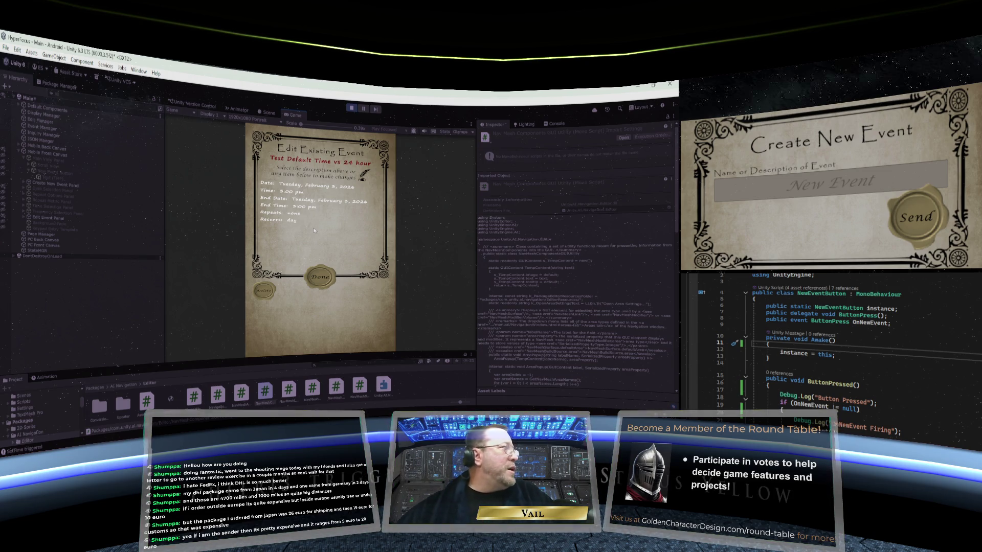
left_click(321, 279)
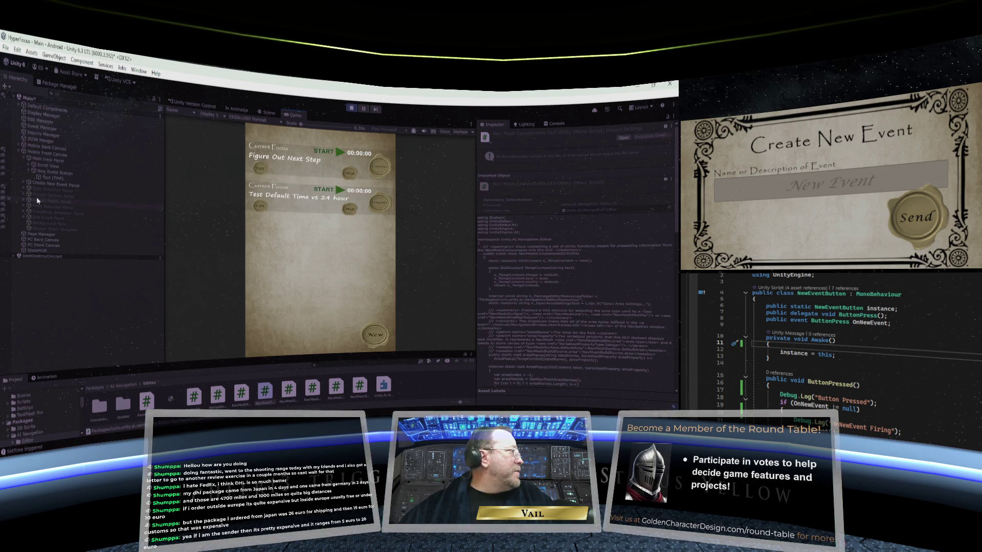
Compare the New Event Button's On Click setup with the Create New Event Panel's components.
left_click(56, 174)
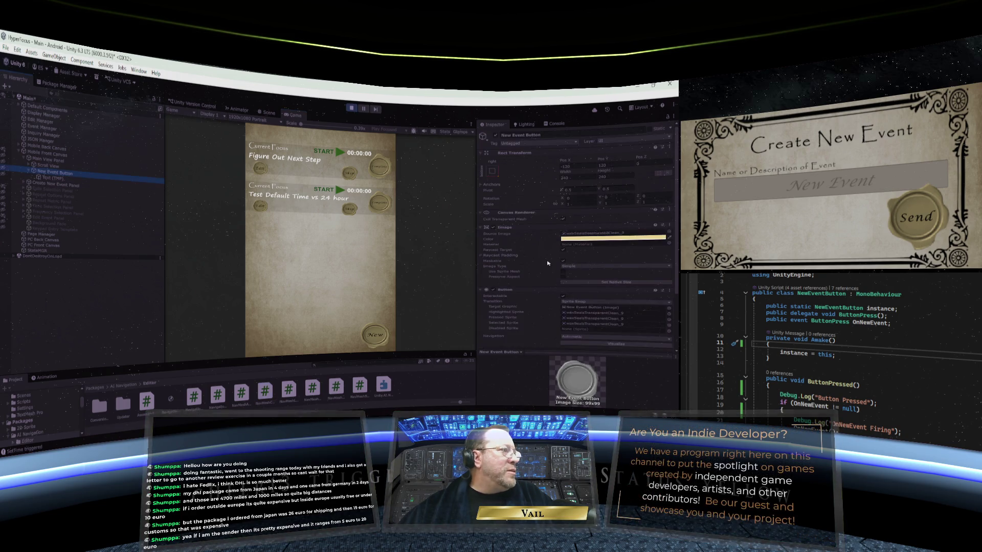
scroll(547, 263, "down", 3)
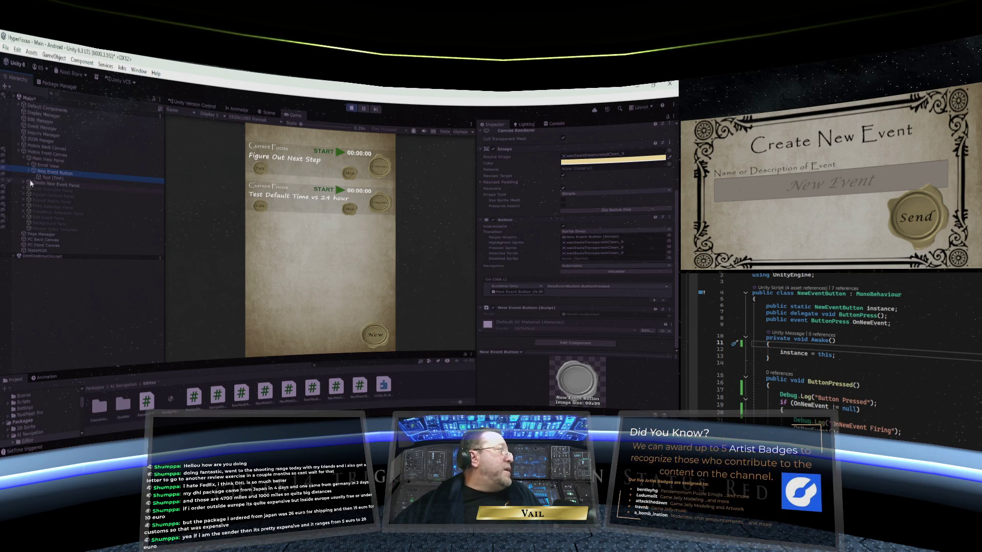
left_click(24, 183)
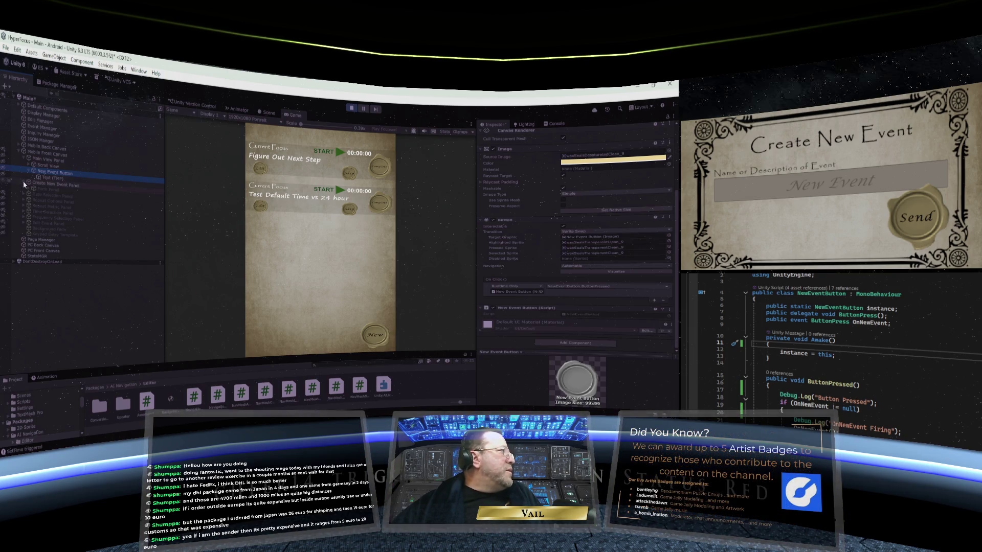
left_click(51, 186)
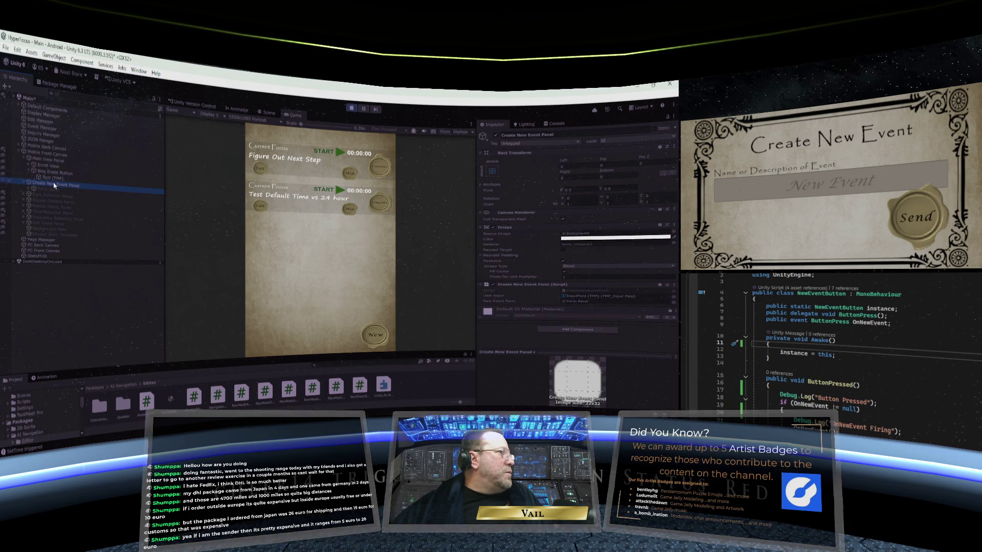
left_click(60, 175)
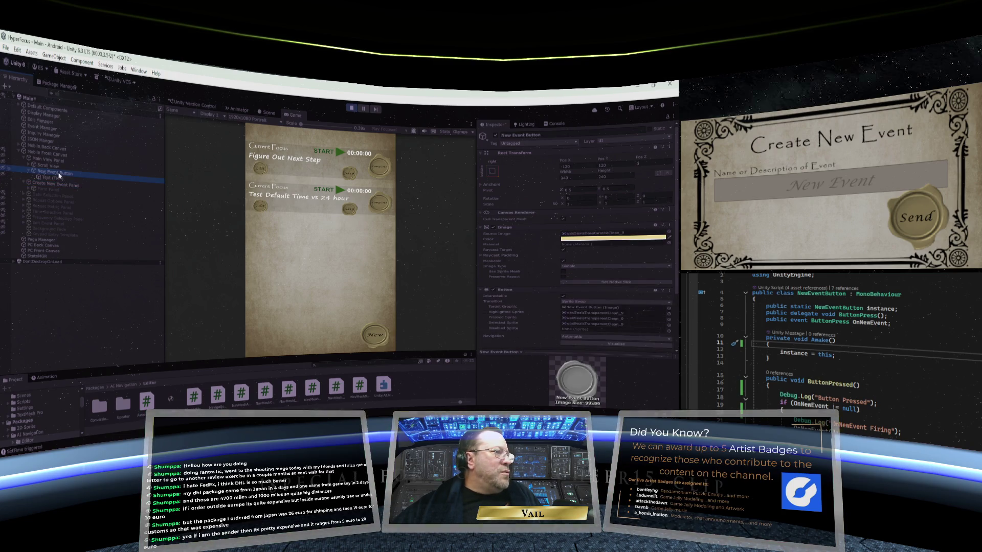
scroll(528, 217, "down", 3)
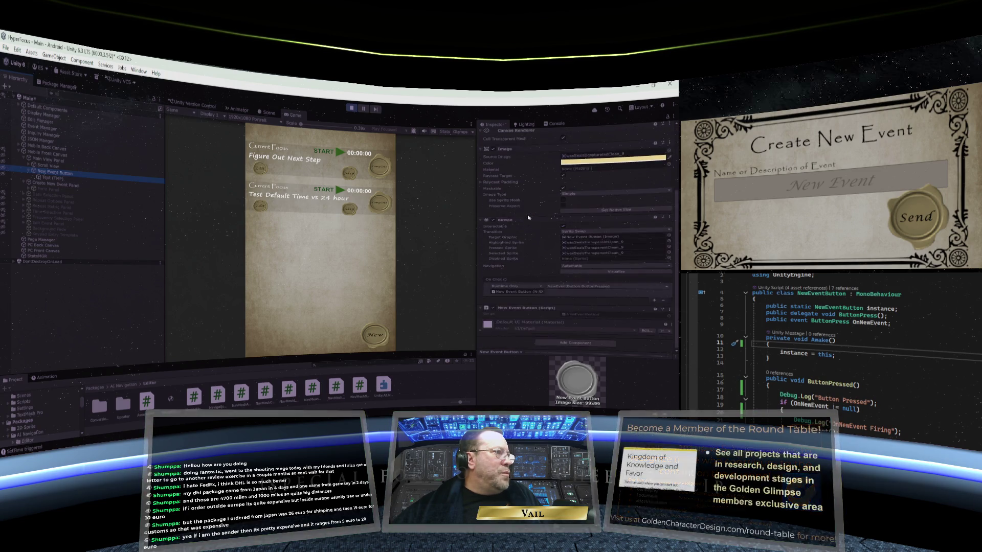
scroll(528, 217, "up", 3)
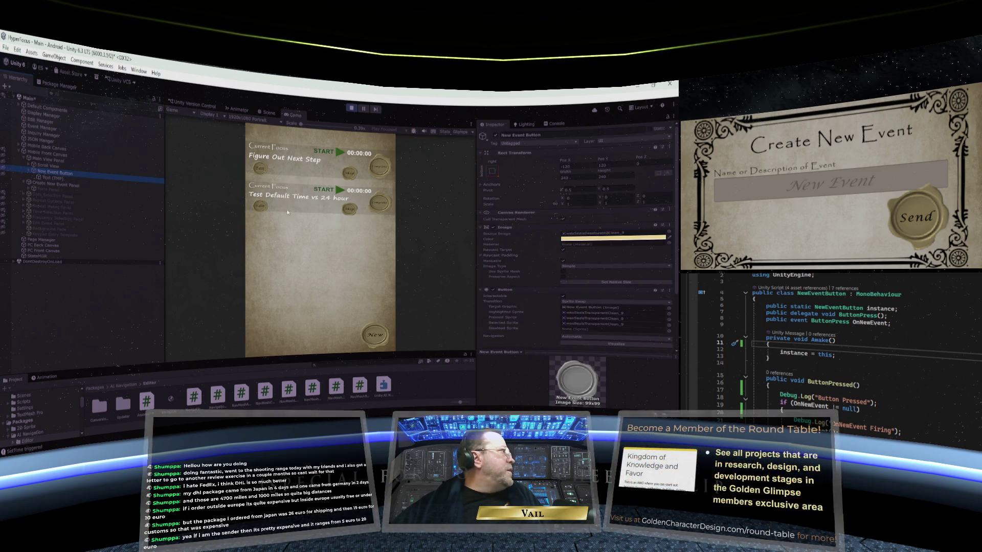
left_click(45, 113)
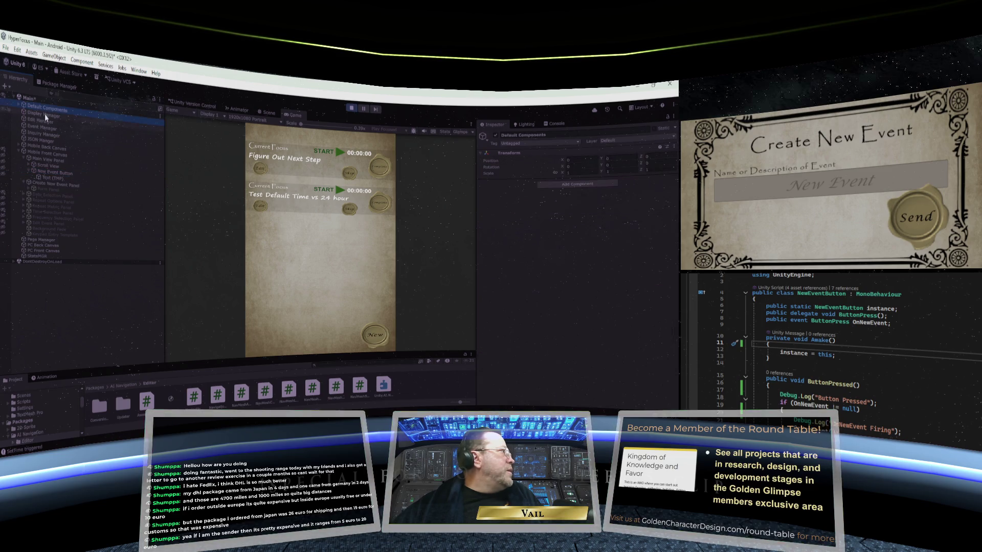
Inspect the Event Manager, Inquiry Manager and StateMGR objects, then show Assets/Scripts.
left_click(45, 119)
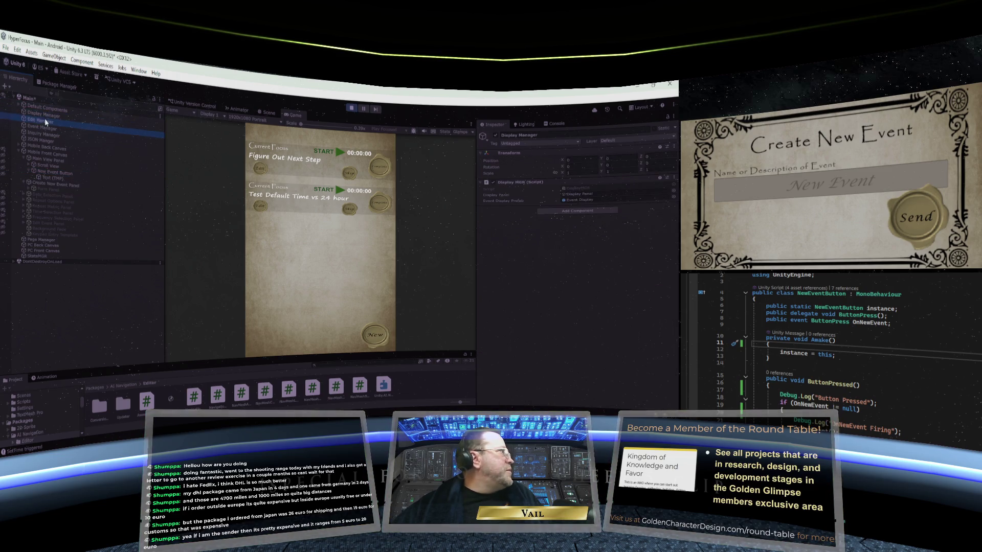
left_click(44, 127)
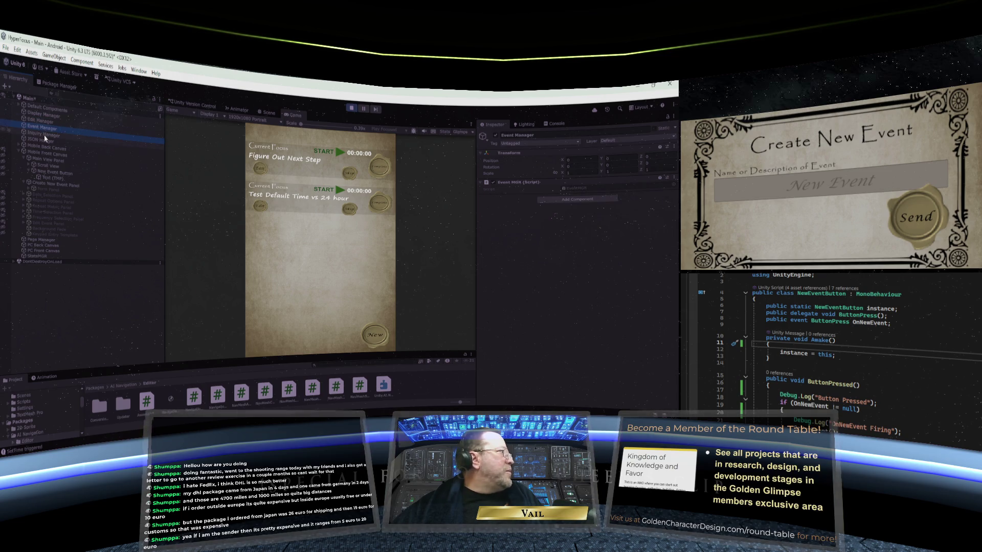
left_click(45, 134)
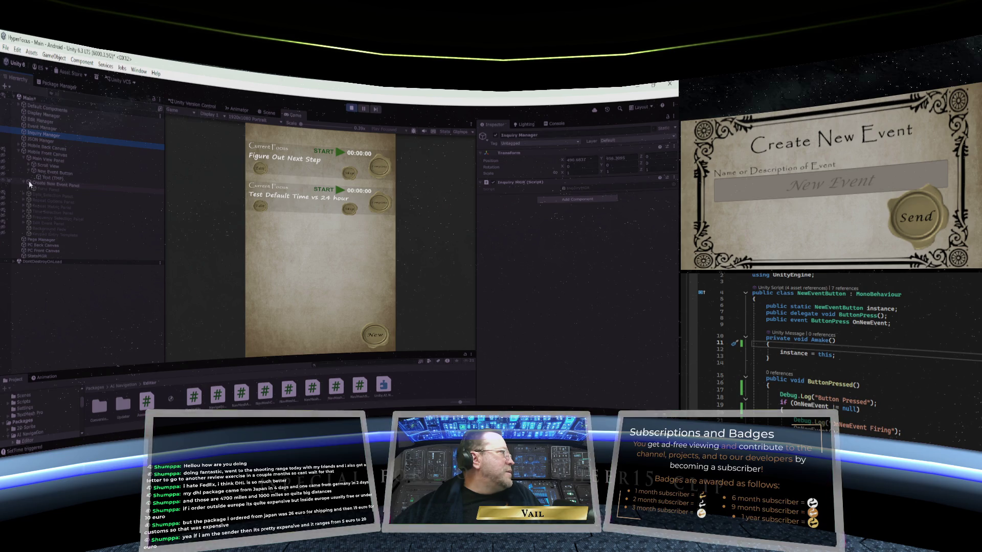
left_click(23, 195)
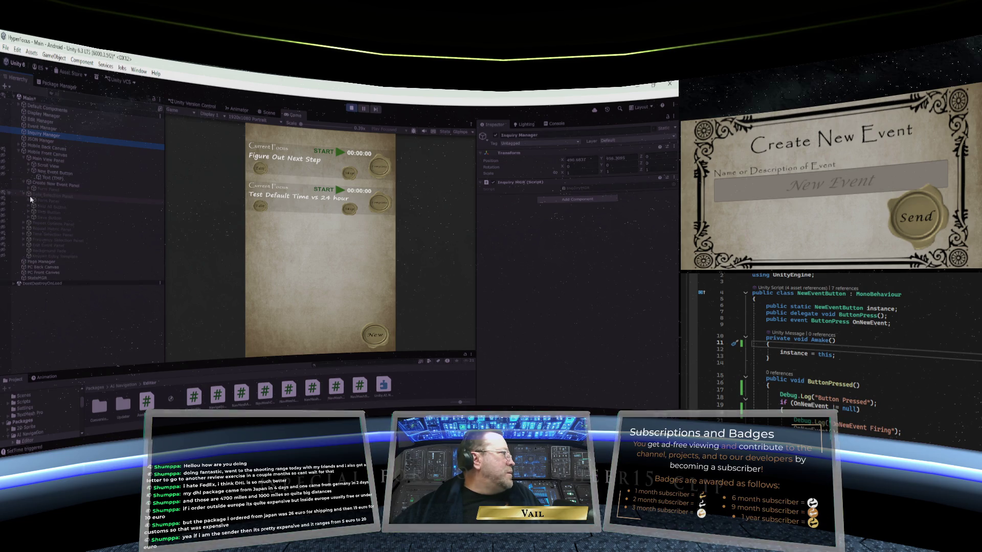
left_click(24, 193)
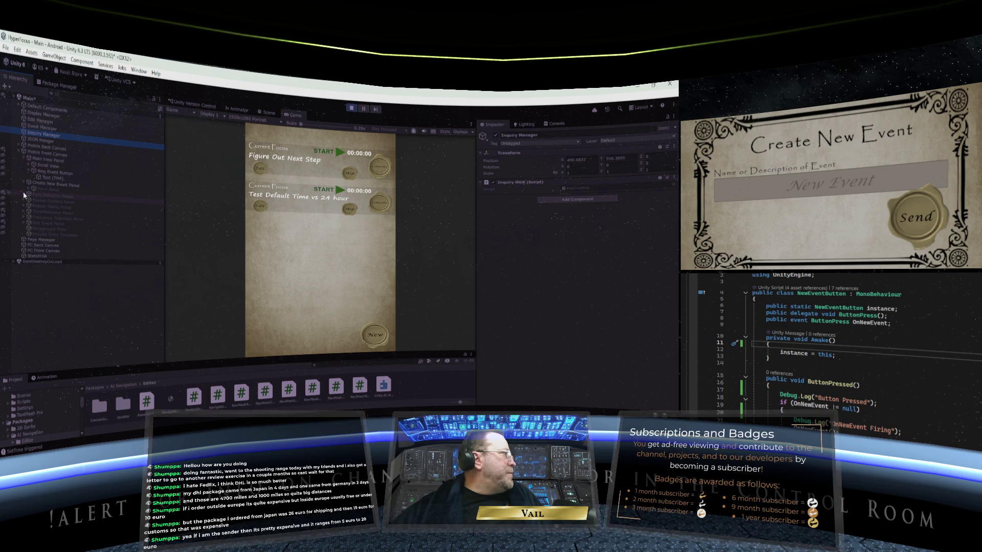
left_click(31, 257)
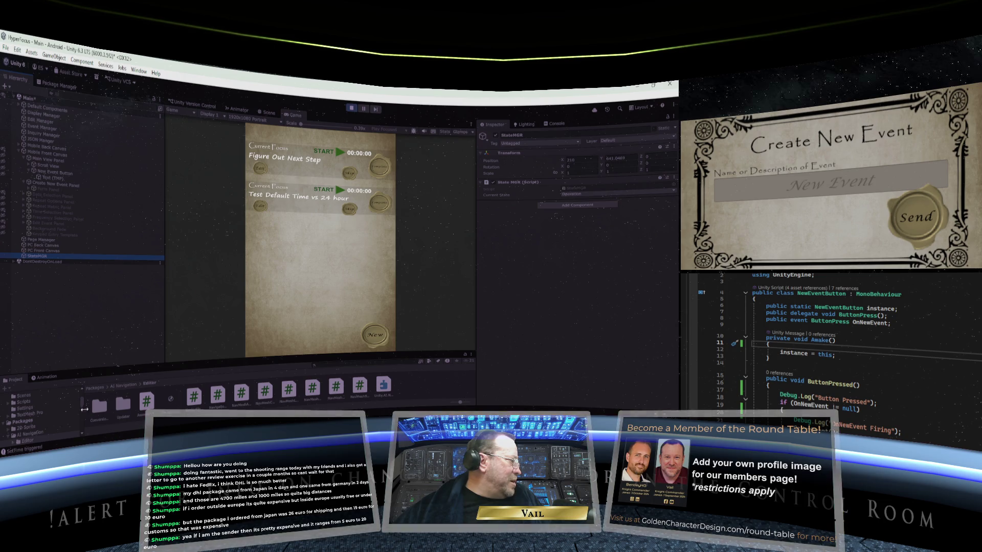
left_click(30, 400)
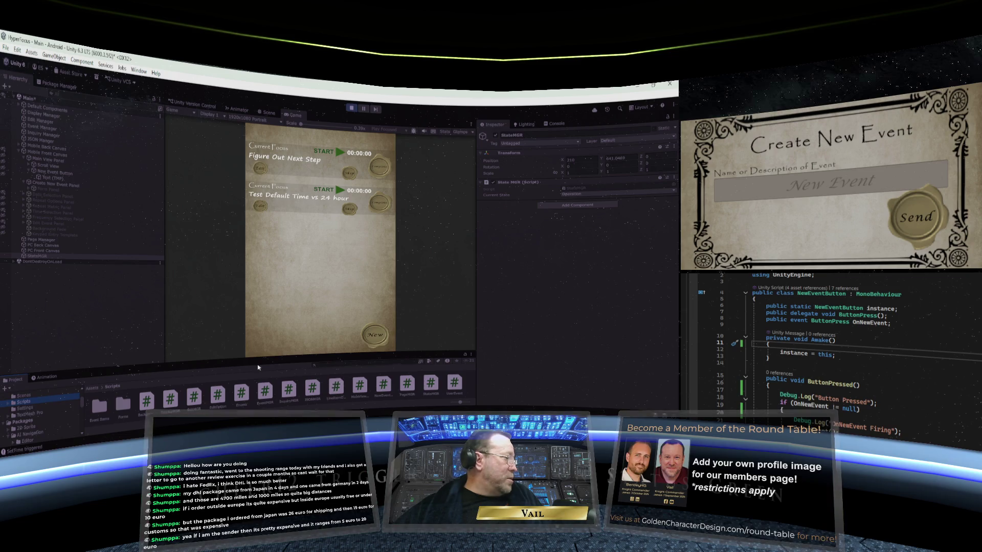
Resize the Project panel and preview the NewEventButton script asset in the Inspector.
left_click_drag(239, 362, 239, 346)
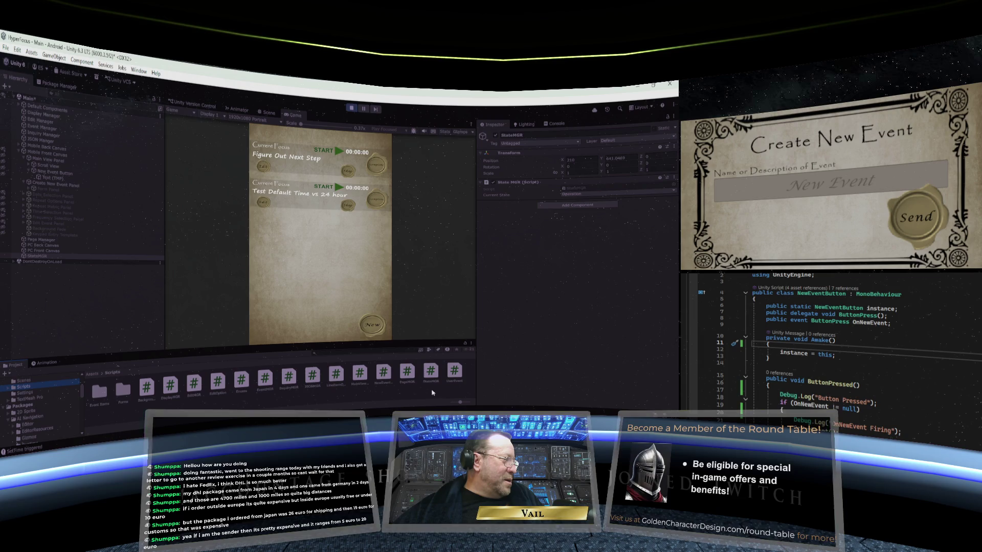
left_click_drag(360, 342, 359, 346)
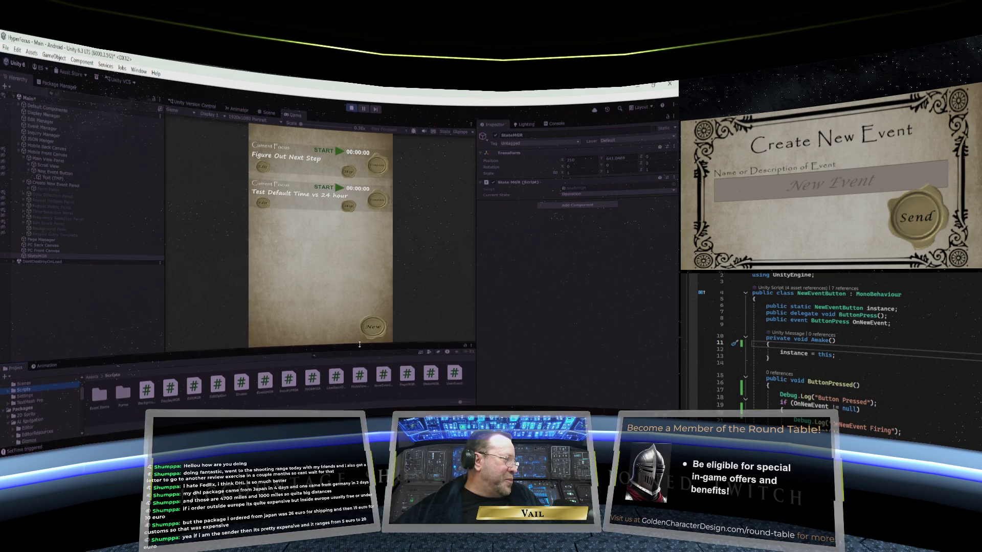
left_click(381, 383)
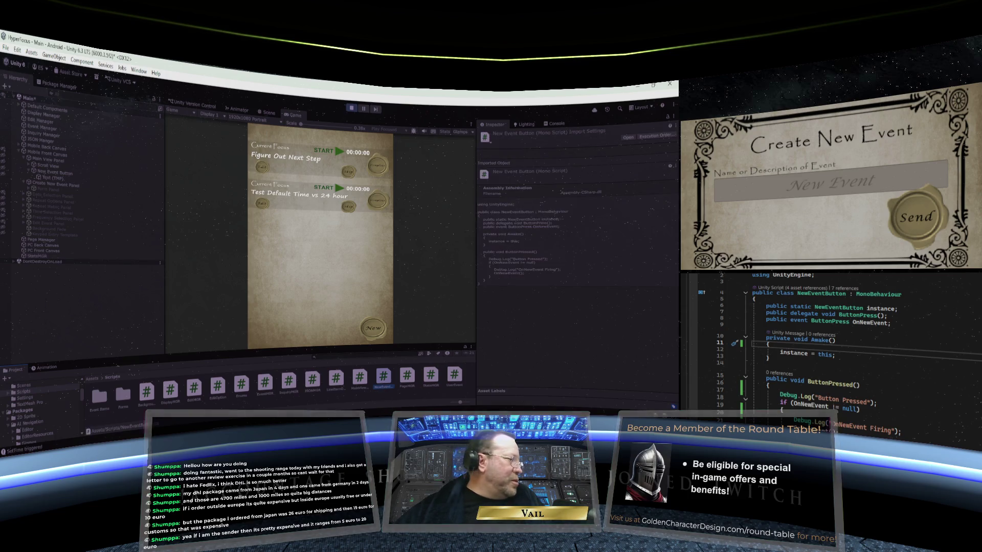
right_click(386, 382)
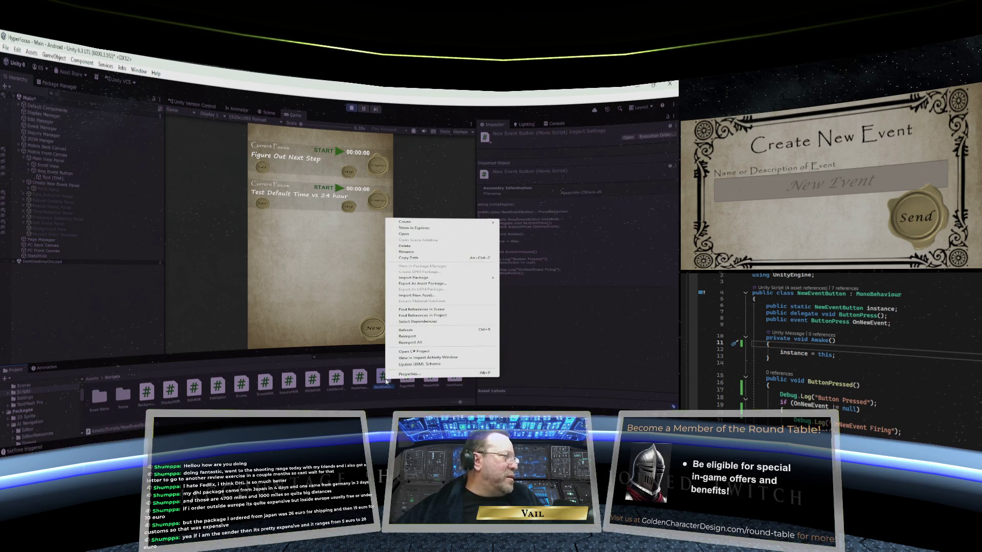
Find NewEventButton's scene references and inspect the Complete Button and Edit Button.
left_click(415, 310)
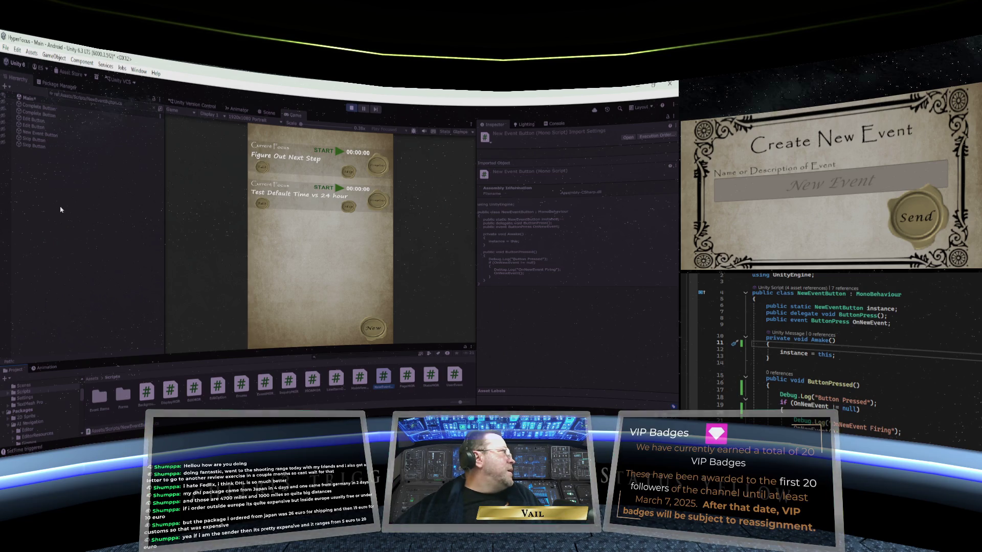
left_click(51, 111)
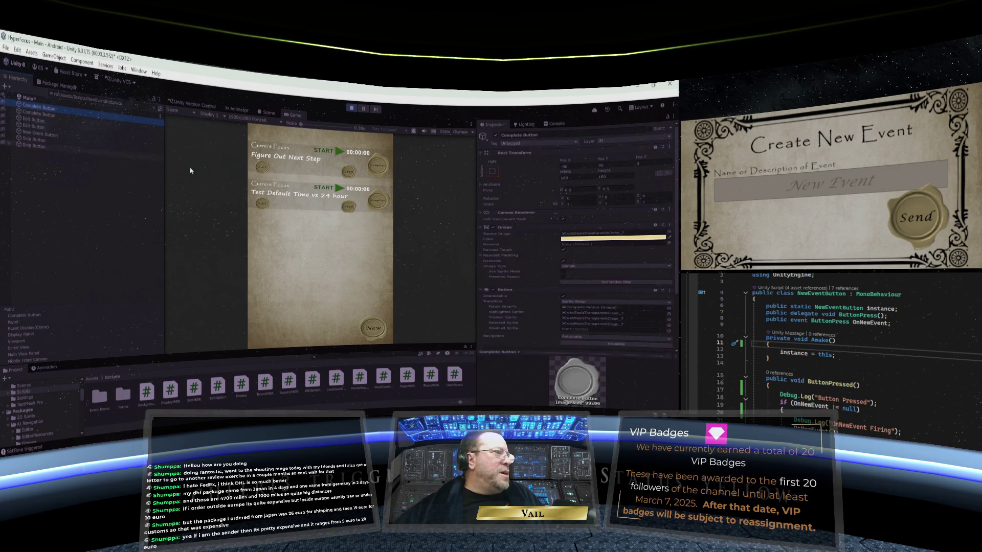
scroll(515, 210, "down", 3)
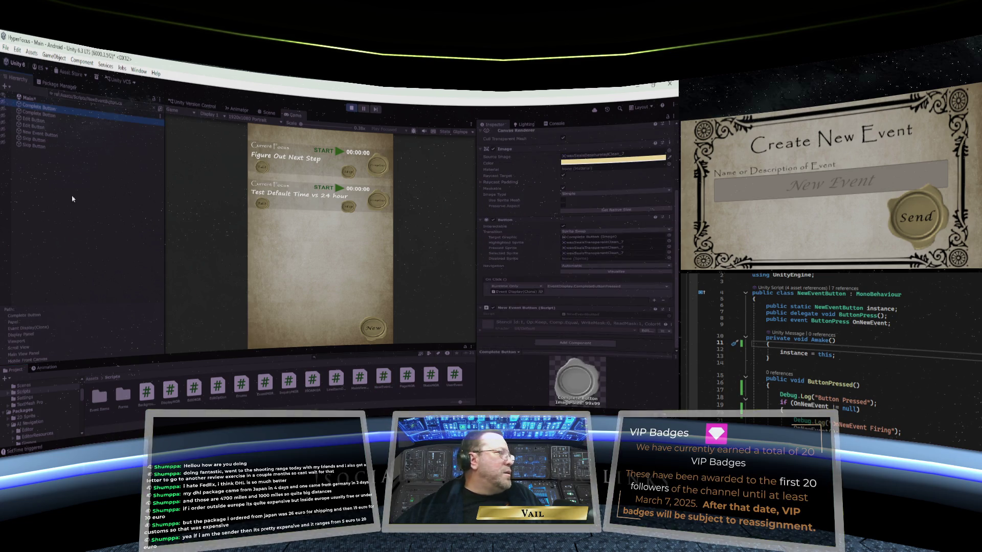
left_click(45, 118)
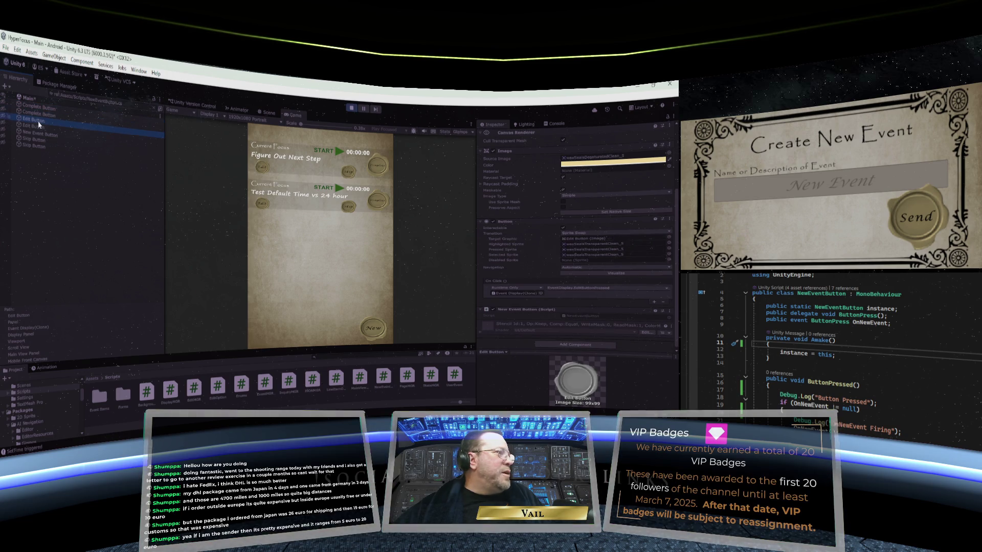
left_click(41, 111)
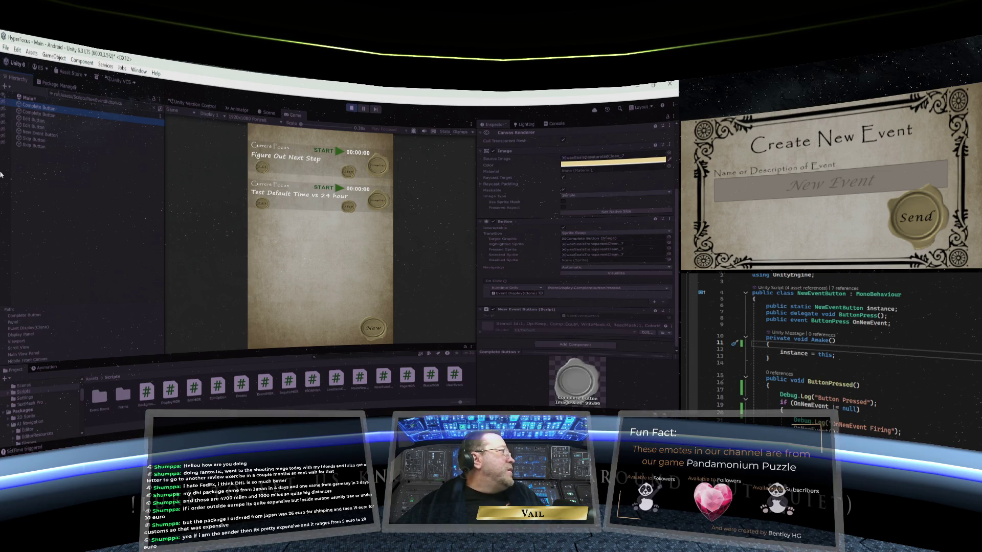
Start Play mode and scroll through the running New Event Button's components.
left_click(352, 110)
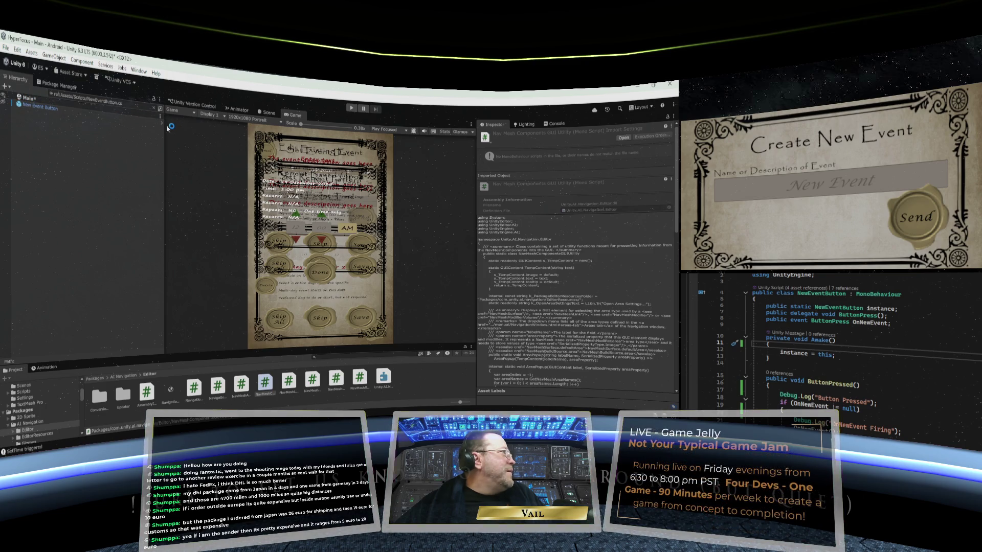
left_click(35, 106)
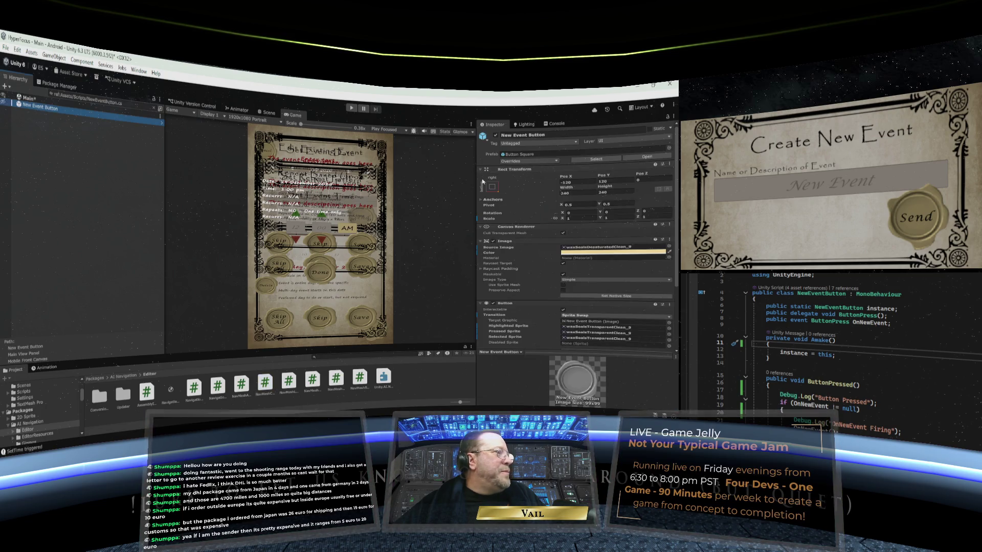
scroll(483, 181, "down", 5)
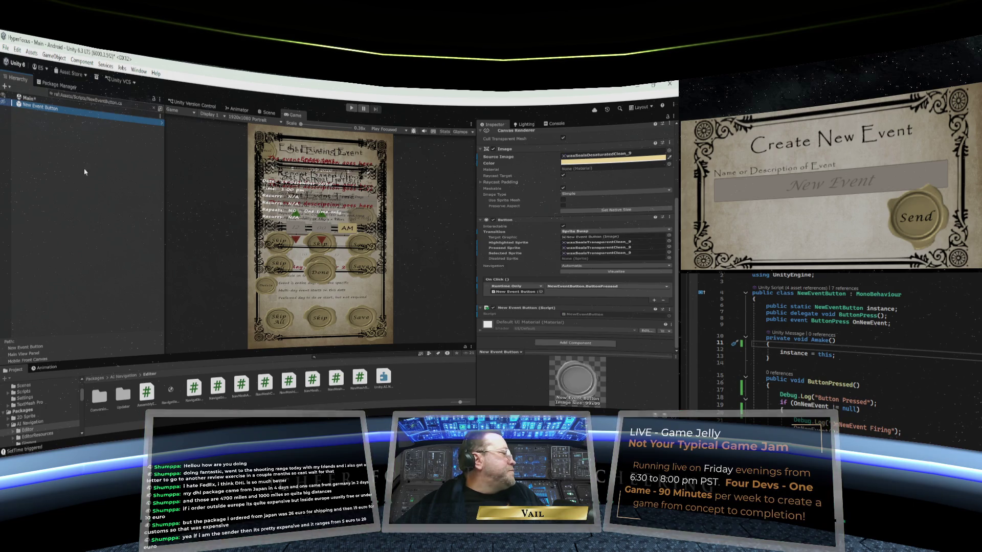
scroll(40, 406, "down", 5)
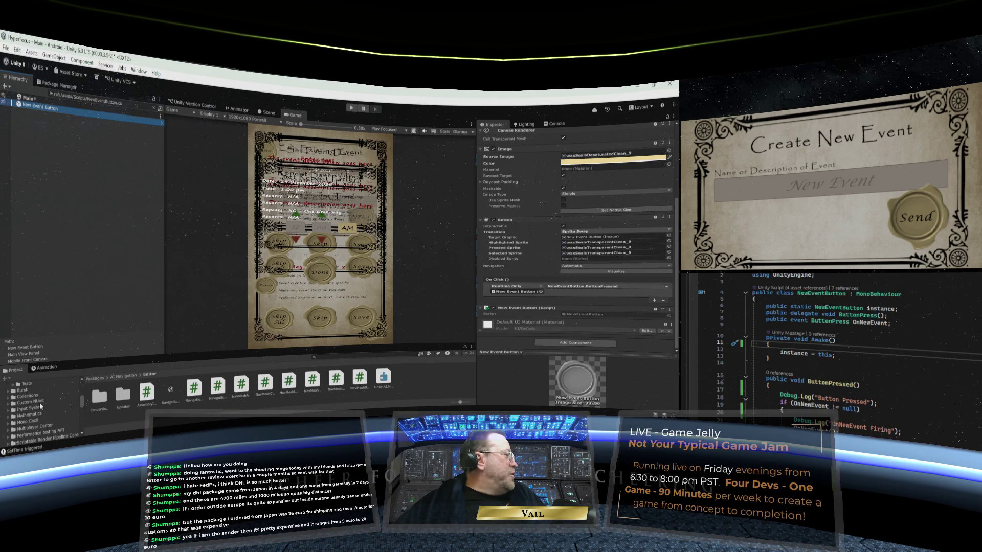
scroll(51, 406, "down", 3)
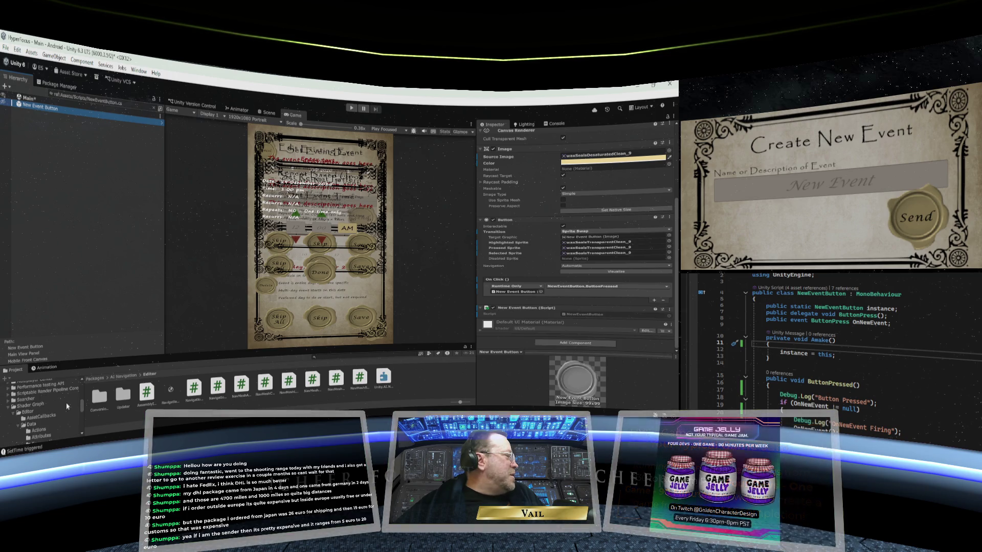
Enlarge the Project panel and open the Assets > Prefabs > UI folder.
left_click_drag(88, 360, 87, 304)
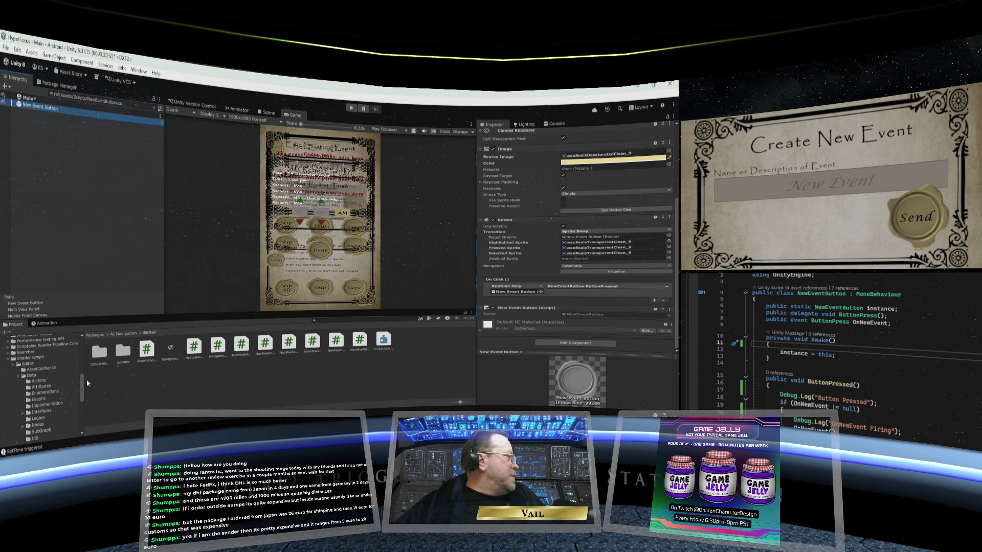
mouse_move(82, 388)
left_mouse_down()
mouse_move(80, 409)
mouse_move(79, 349)
left_mouse_up()
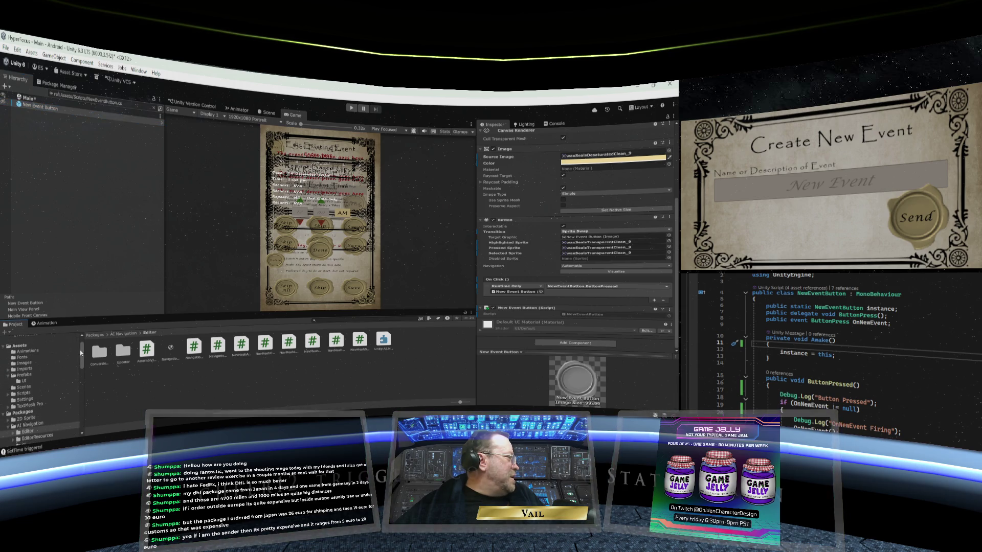
left_click(26, 375)
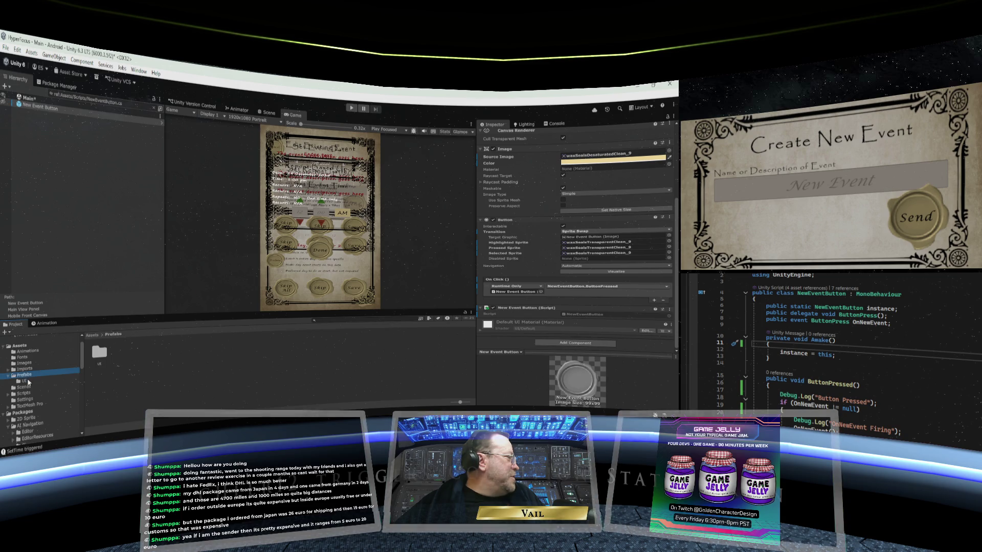
left_click(24, 381)
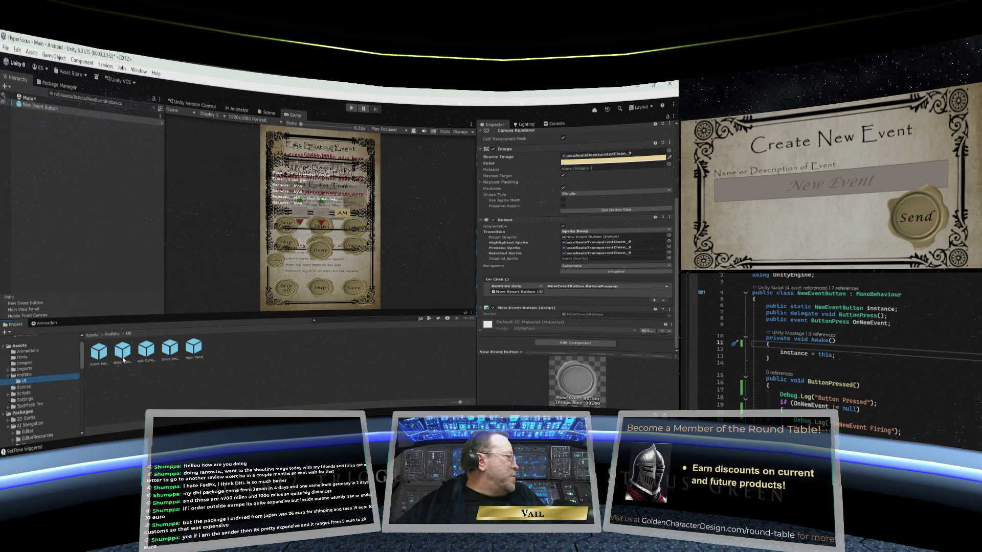
Open the Event Display prefab, inspect its Display Type element, then return to Visual Studio.
double_click(170, 350)
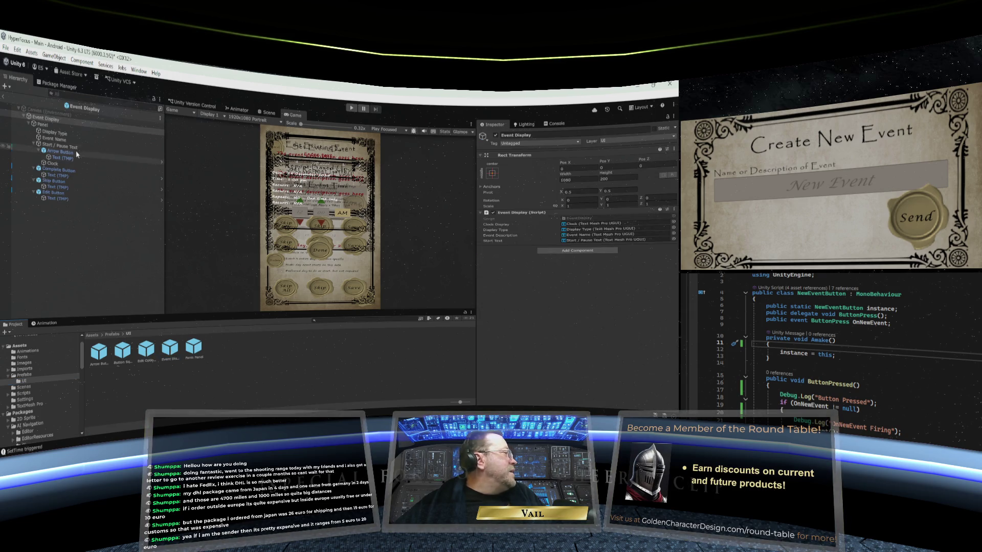
left_click(73, 134)
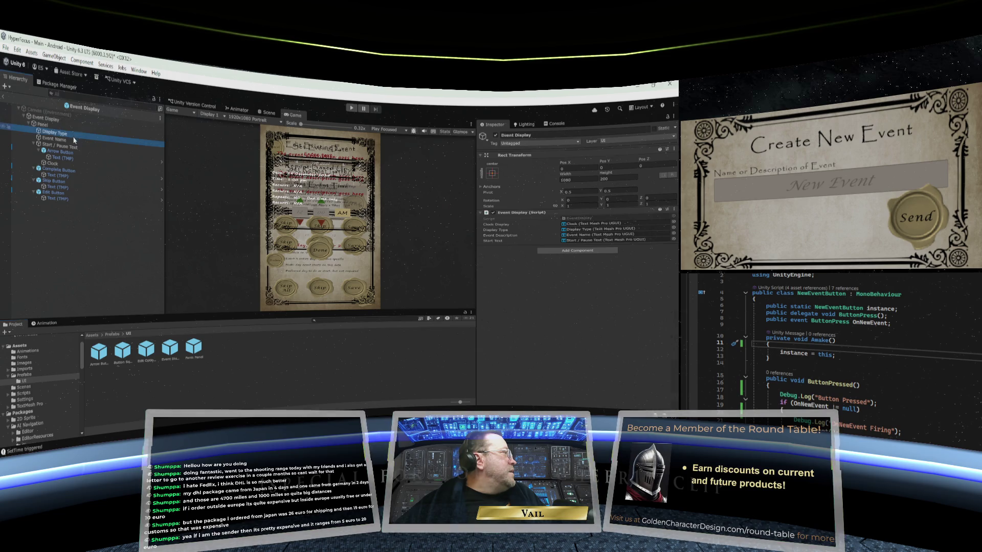
left_click(869, 337)
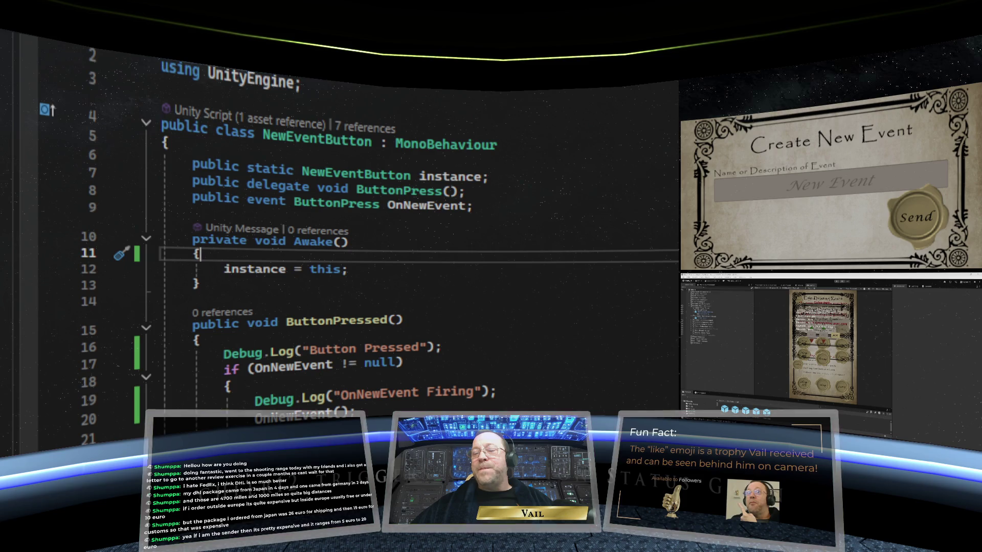
Copy the instance-check guard block from the CreateNewEventForm script.
key("ctrl+Tab")
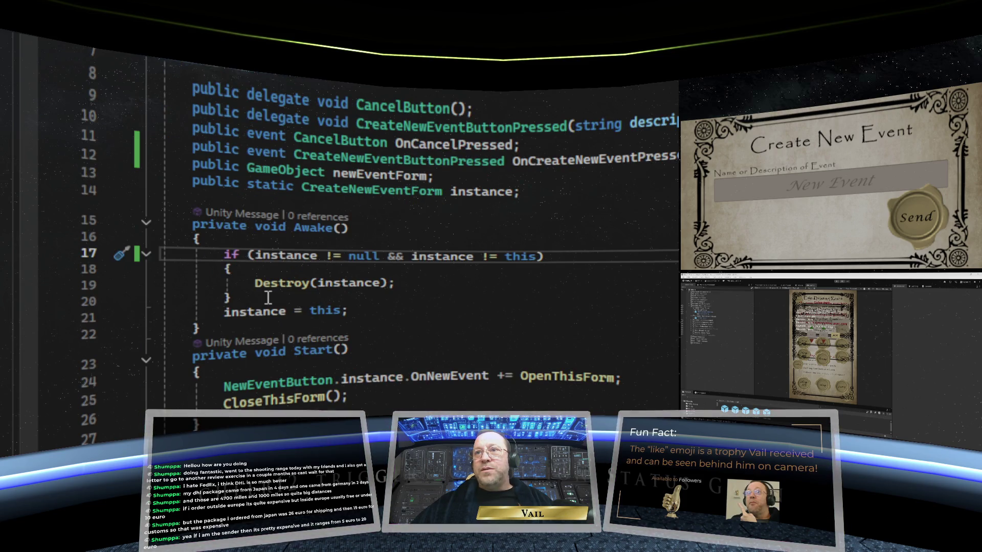
mouse_move(231, 299)
left_mouse_down()
mouse_move(135, 278)
mouse_move(113, 258)
left_mouse_up()
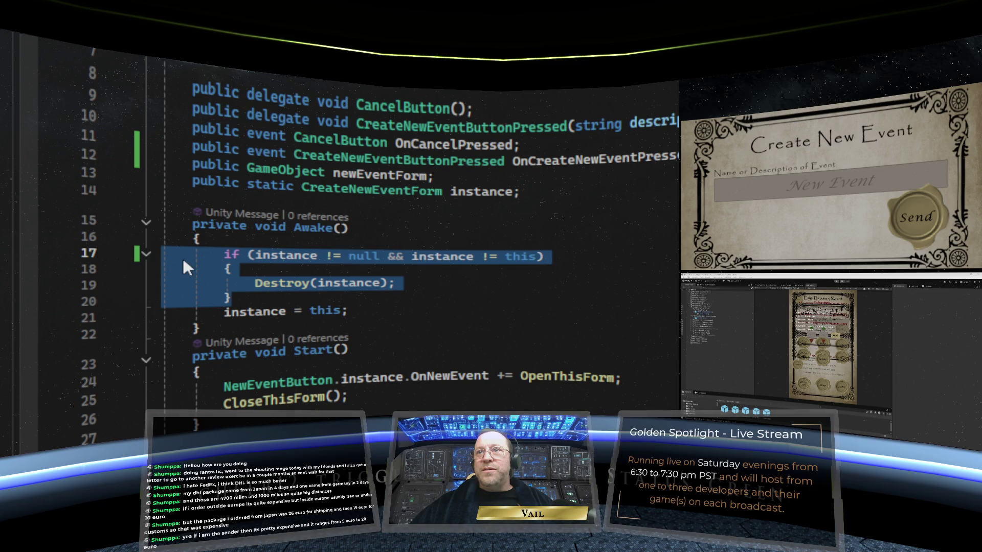
right_click(182, 259)
key("Escape")
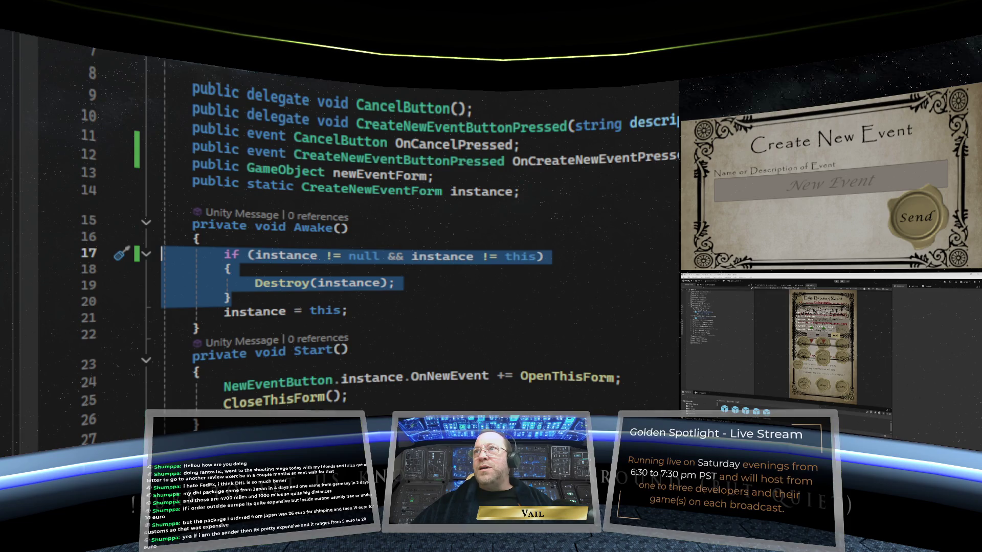
key("ctrl+Tab")
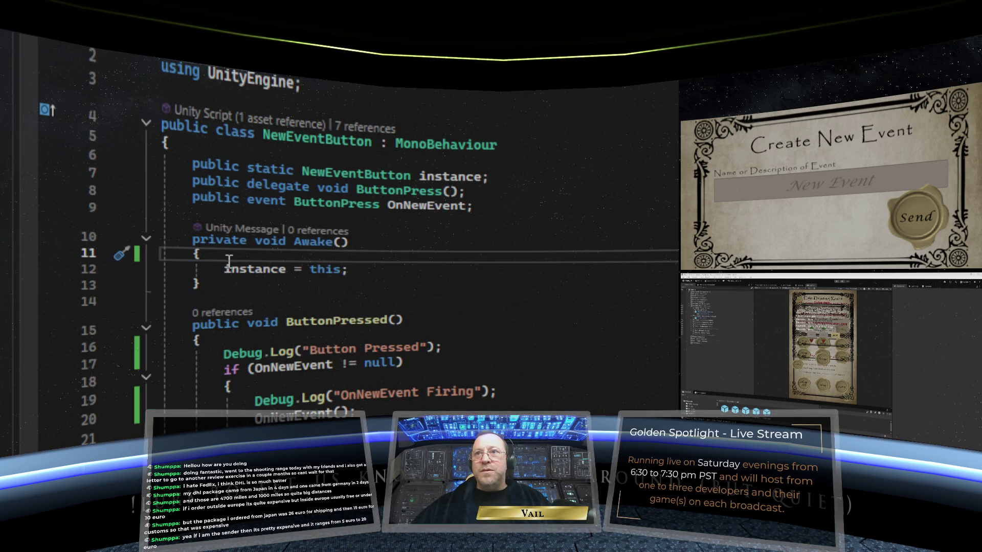
Paste the guard into NewEventButton's Awake, delete the stray blank line, and save NewEventButton.cs.
key("Return")
key("Return")
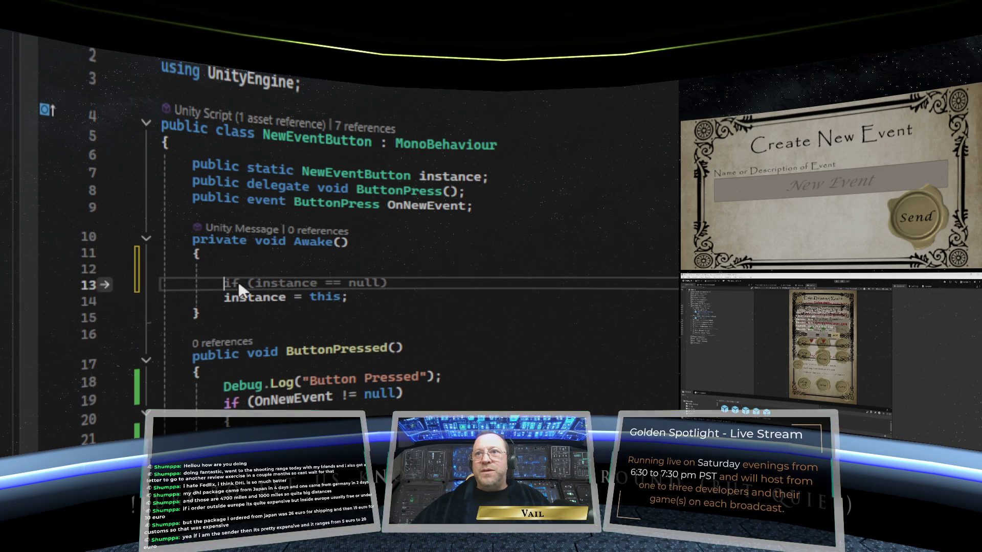
right_click(238, 283)
key("Escape")
key("Tab")
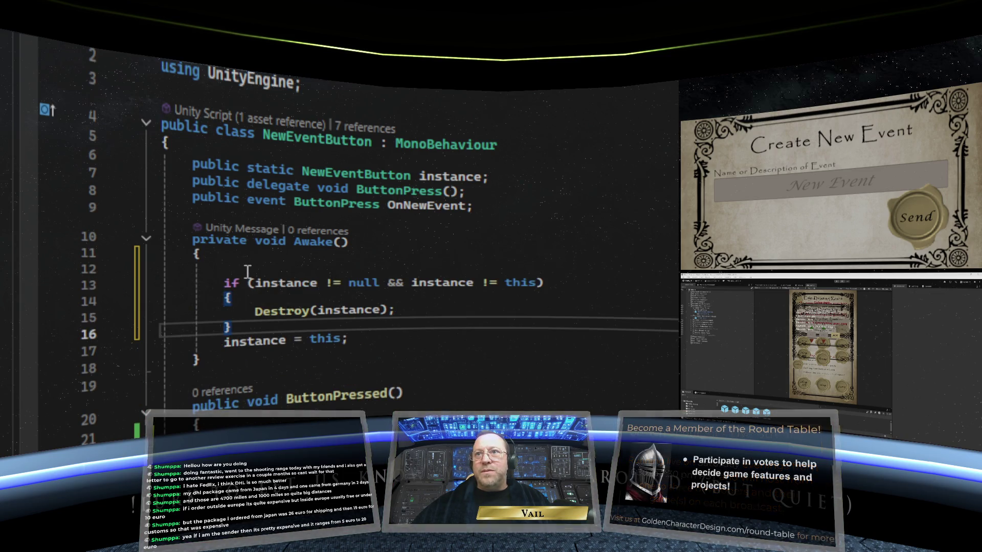
left_click(81, 276)
key("Delete")
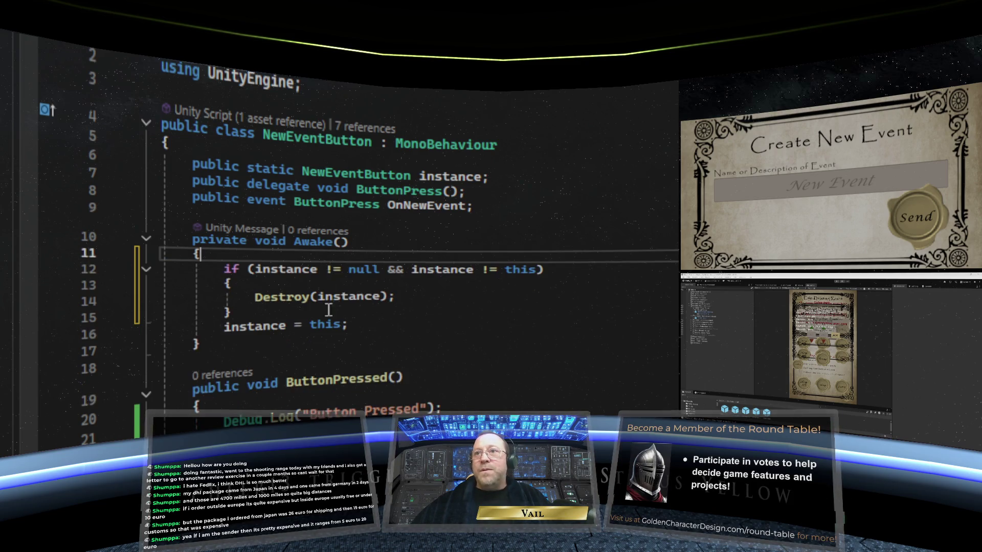
left_click(620, 360)
key("ctrl+s")
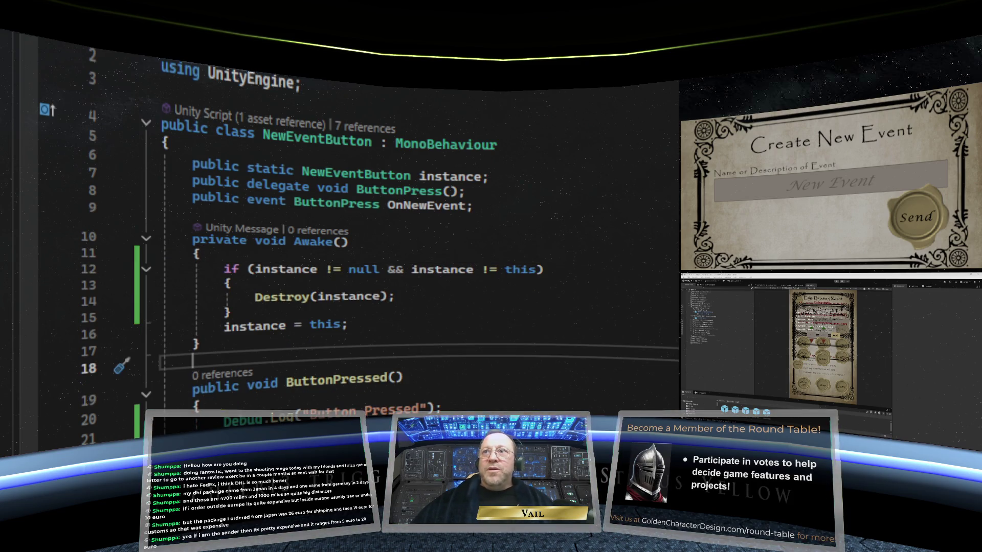
left_click(607, 394)
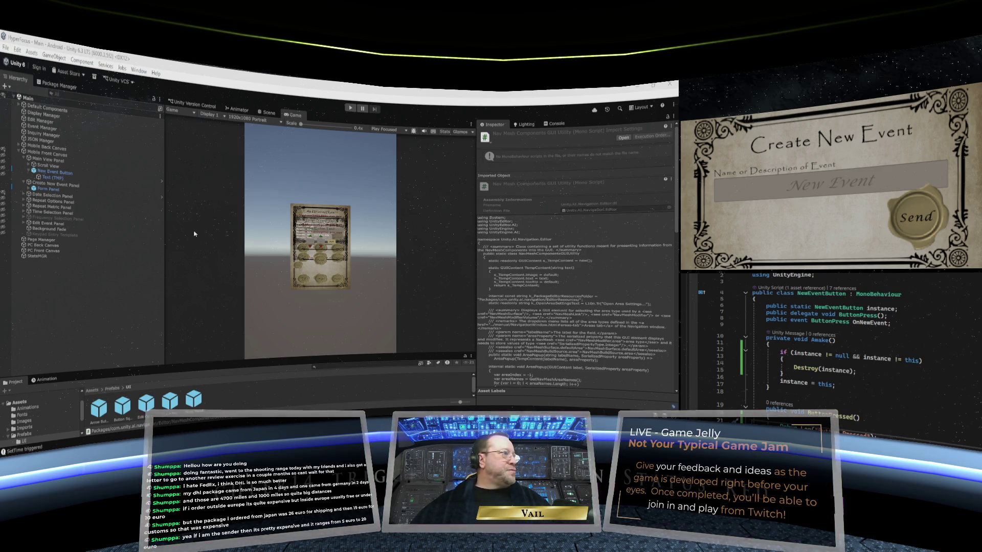
Raise the Unity editor from the taskbar, then bring the Streamer.bot Actions window forward.
mouse_move(182, 424)
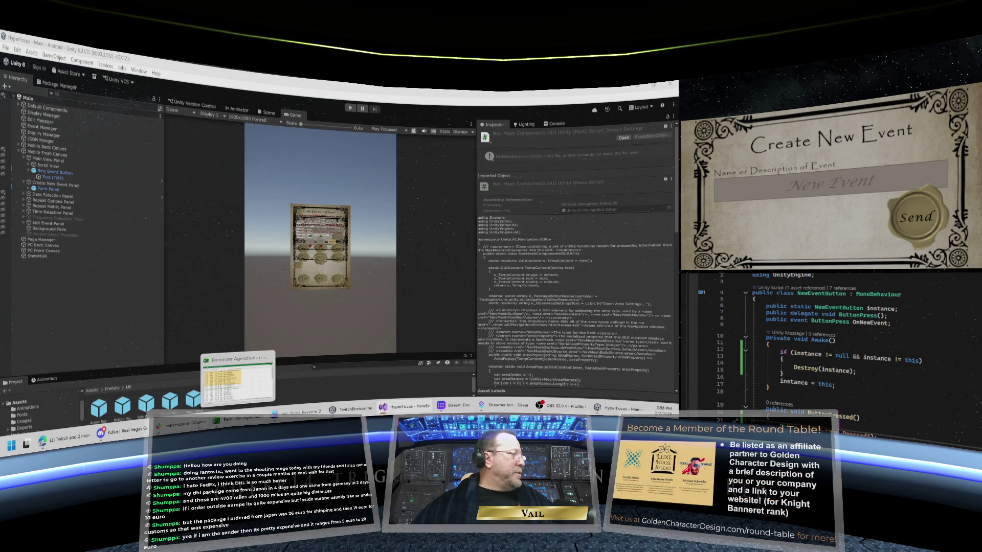
mouse_move(297, 412)
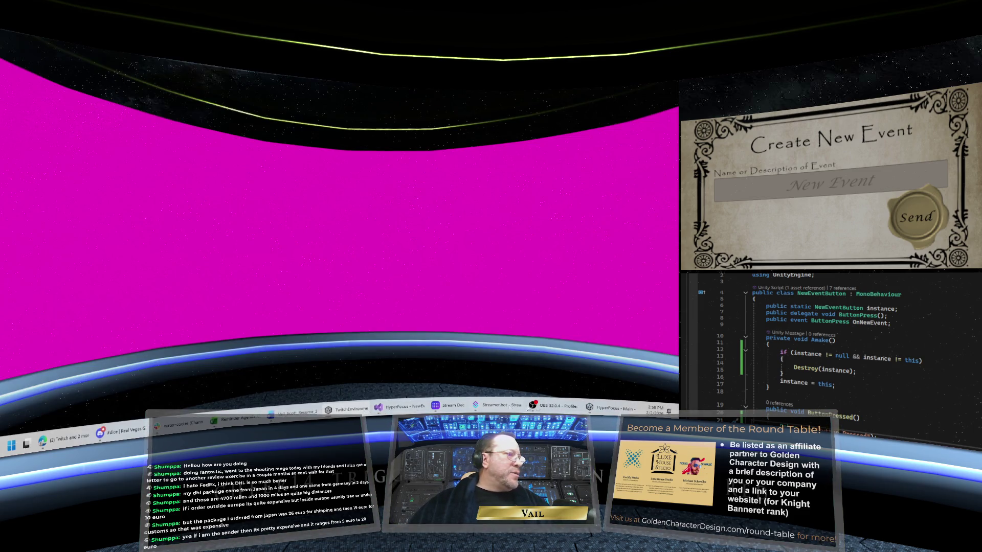
left_click(610, 410)
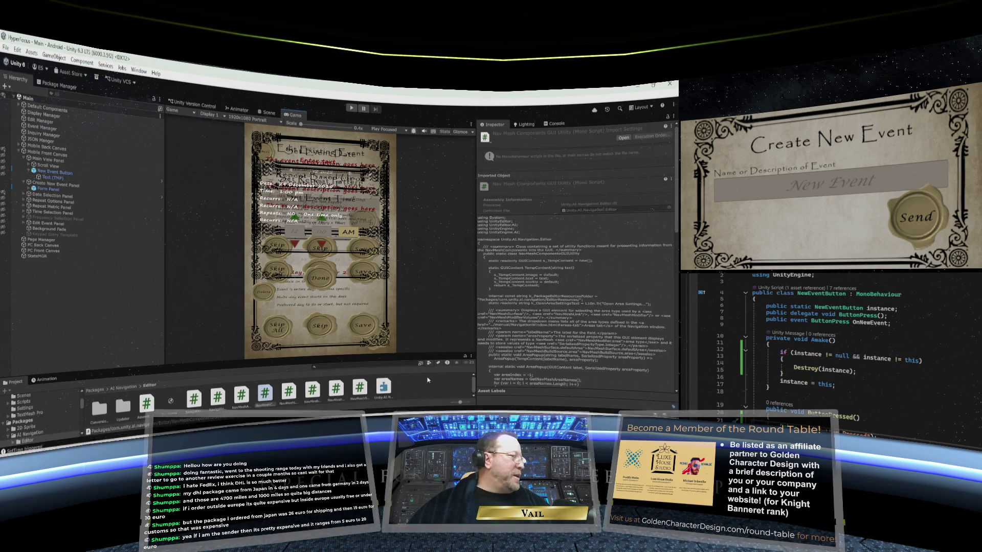
left_click(503, 406)
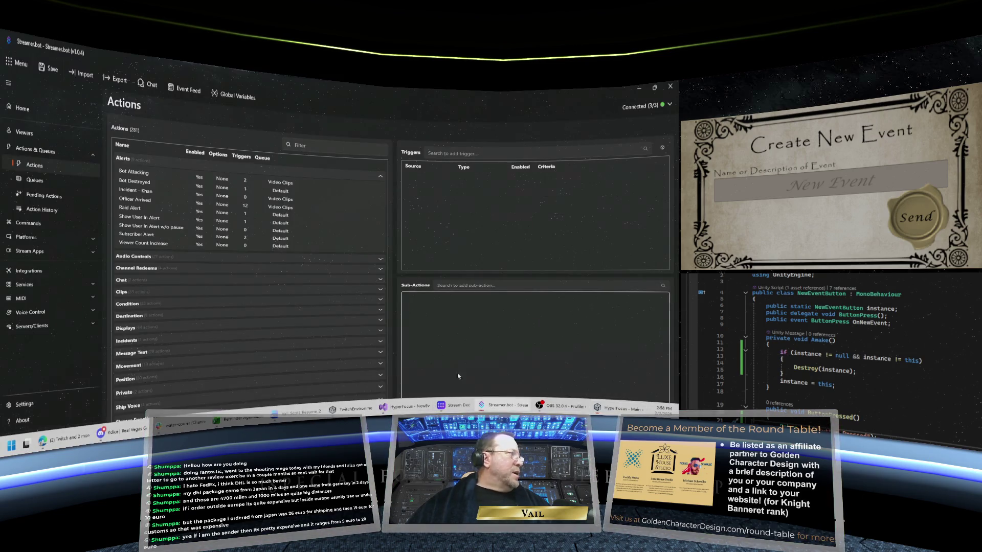
Test-fire Bot Attacking's Twitch moderation trigger, then minimize Streamer.bot.
left_click(166, 175)
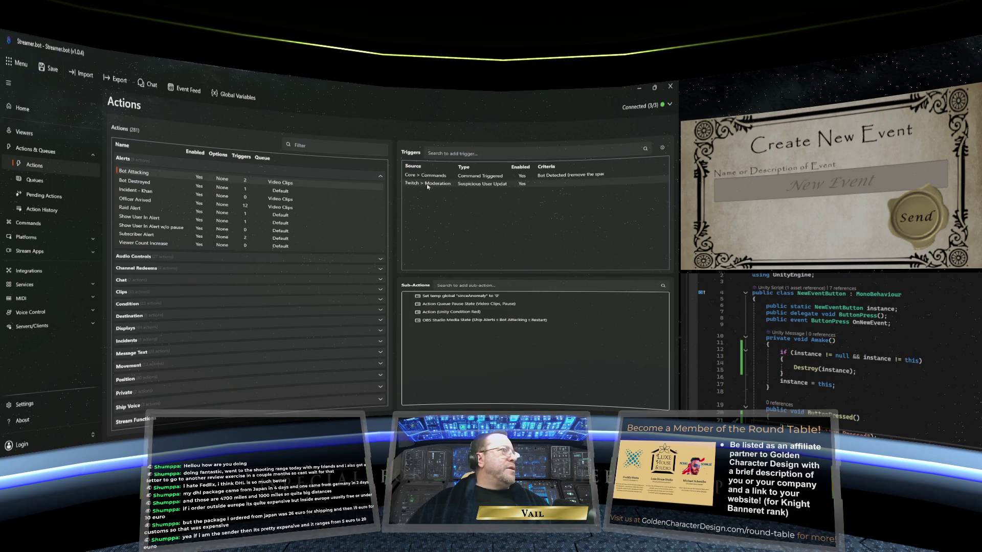
right_click(444, 189)
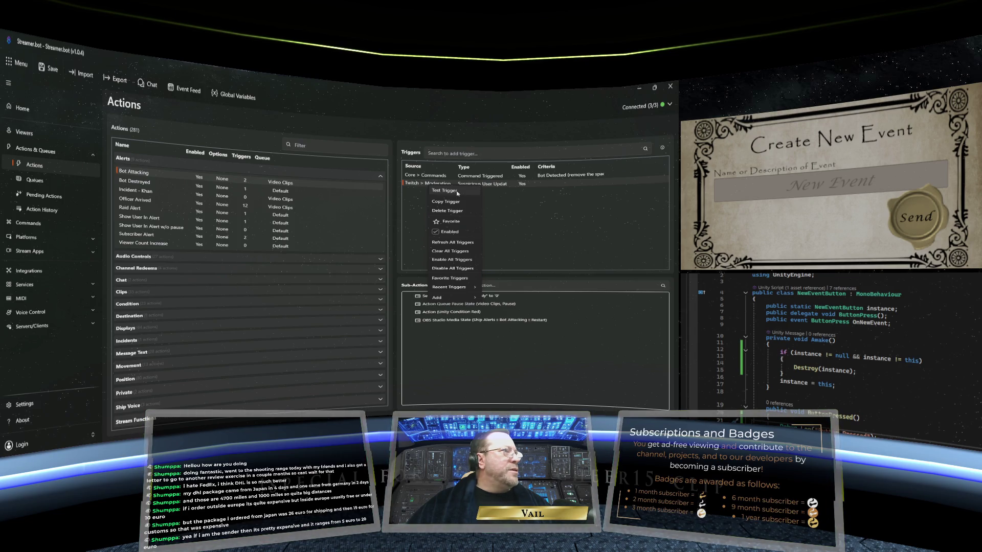
left_click(458, 192)
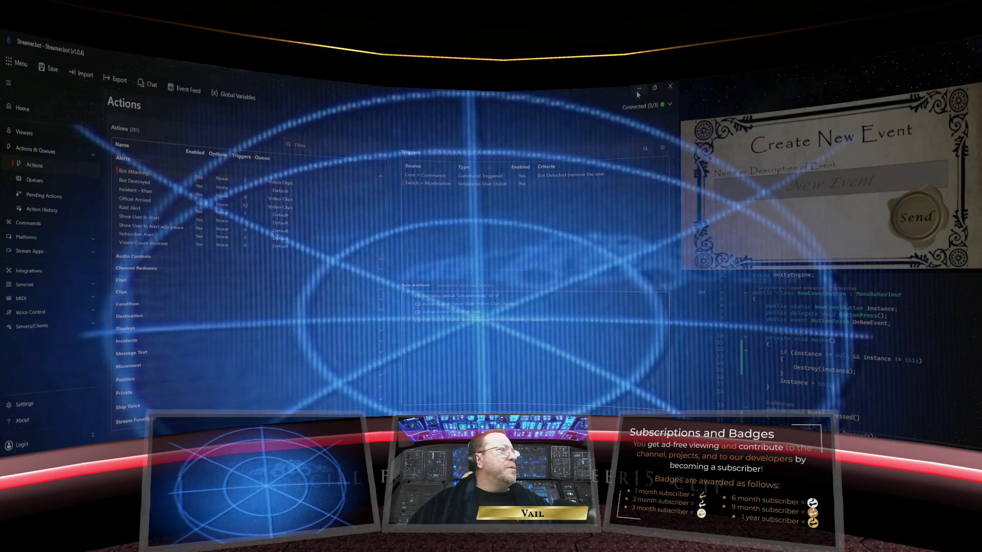
left_click(638, 90)
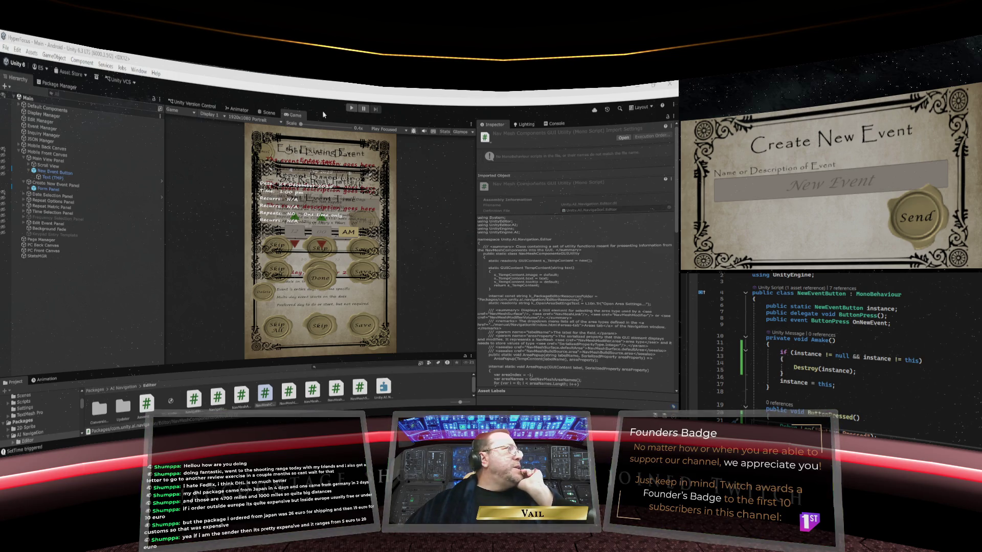
In Play mode, start a new event named 'Confirm New Item Functioning' and submit the name.
left_click(351, 108)
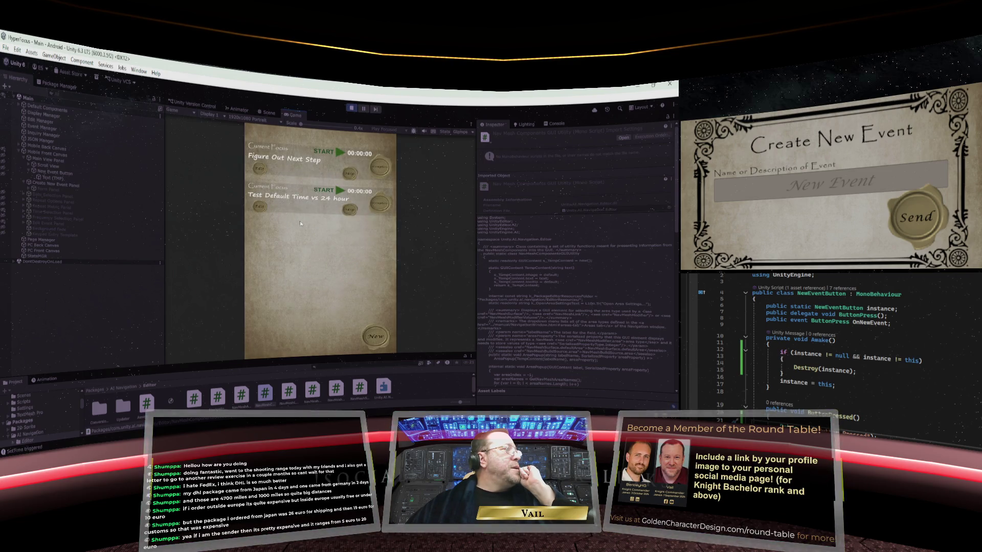
left_click(376, 336)
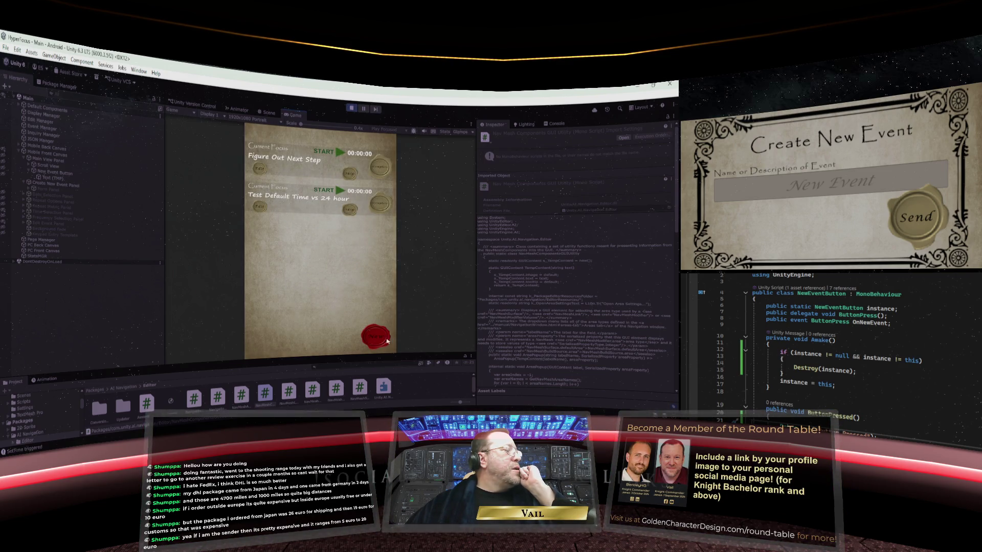
left_click(309, 205)
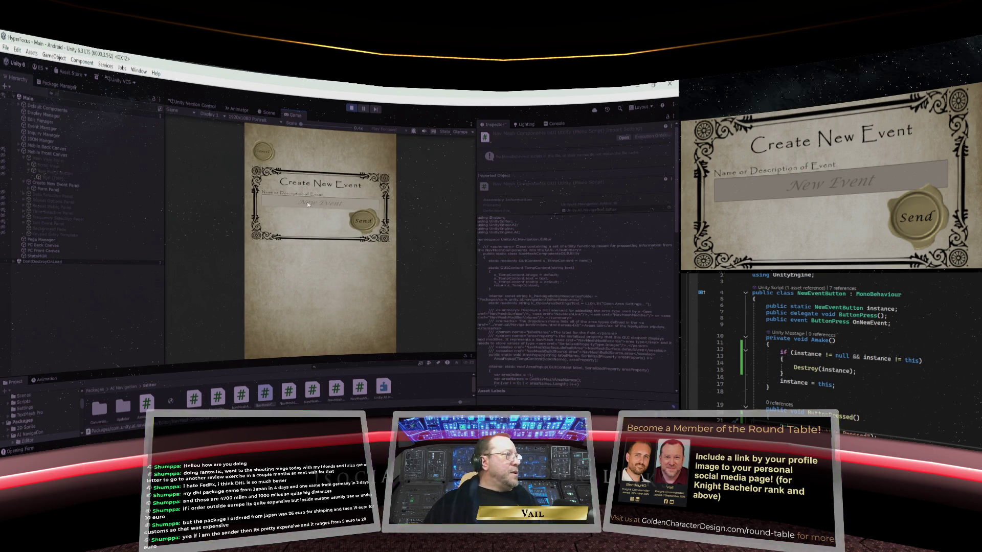
type("Con")
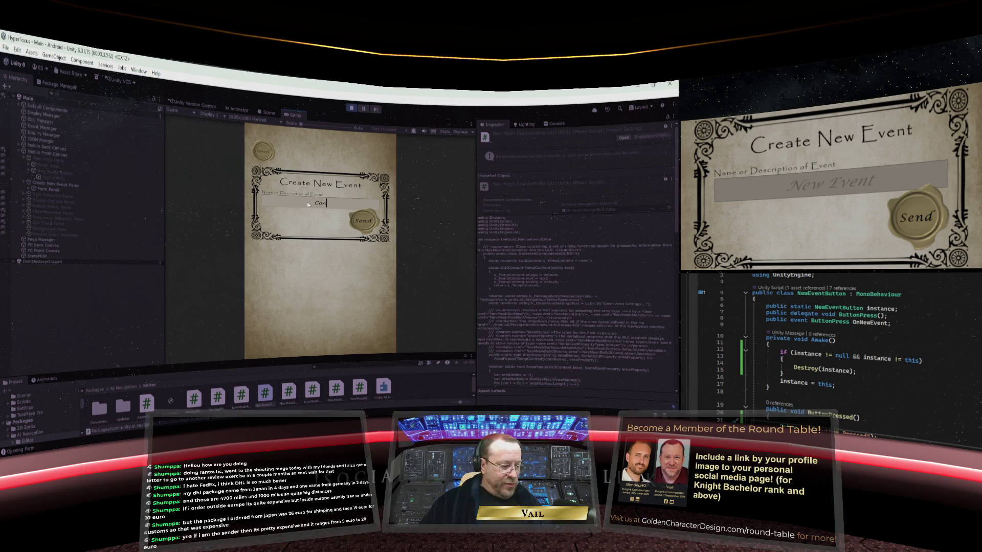
type("firm New Item Function!")
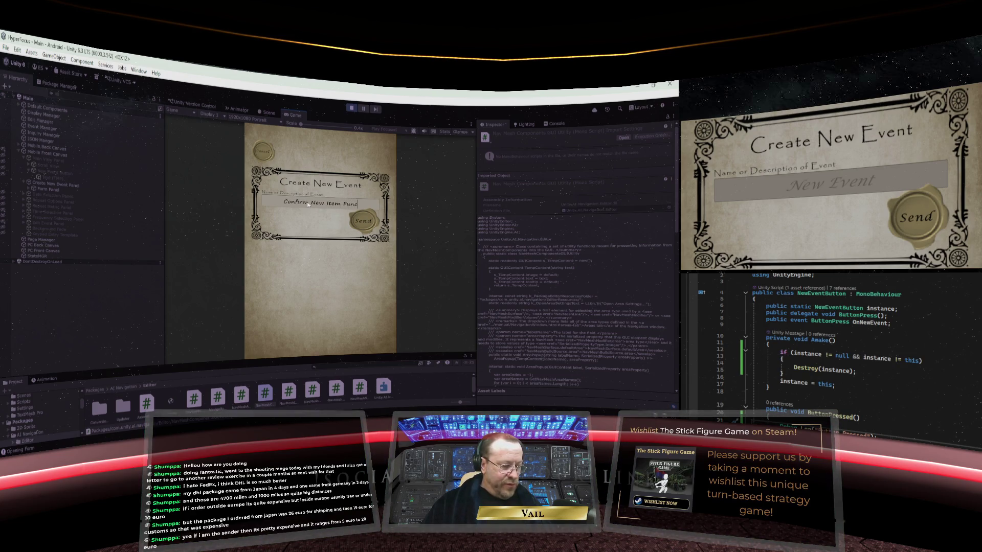
type("ing")
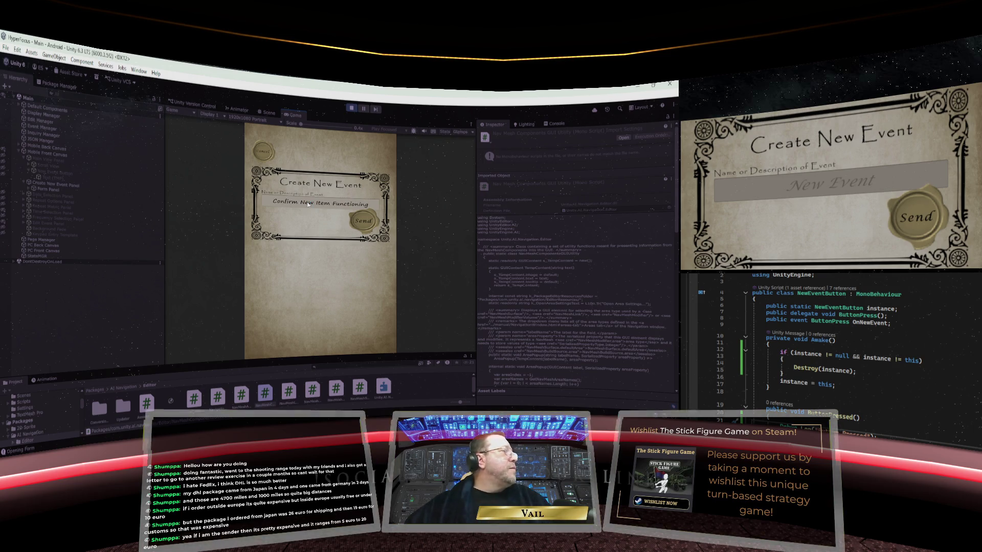
left_click(363, 221)
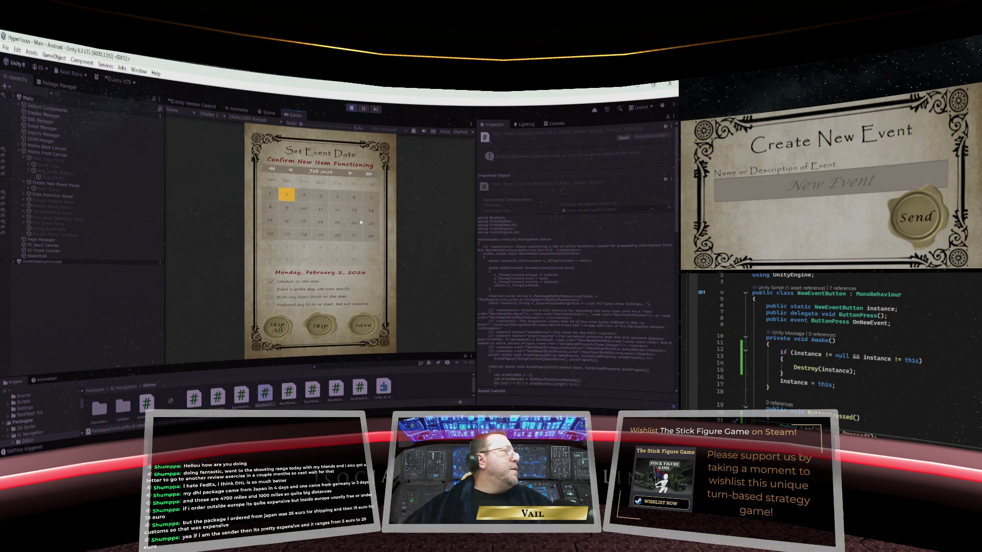
Accept the event date and save its time as 4:00 PM.
left_click(362, 325)
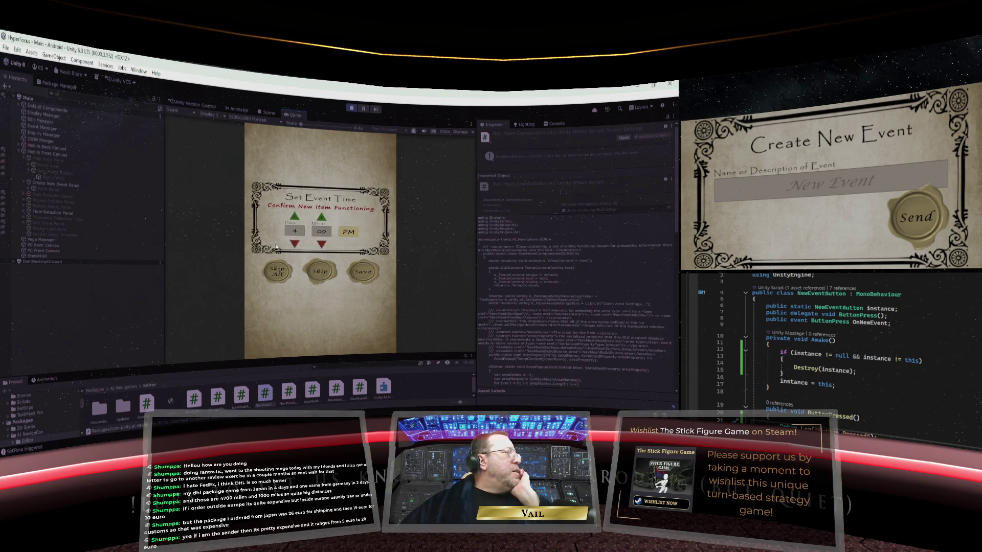
left_click(294, 229)
type("4")
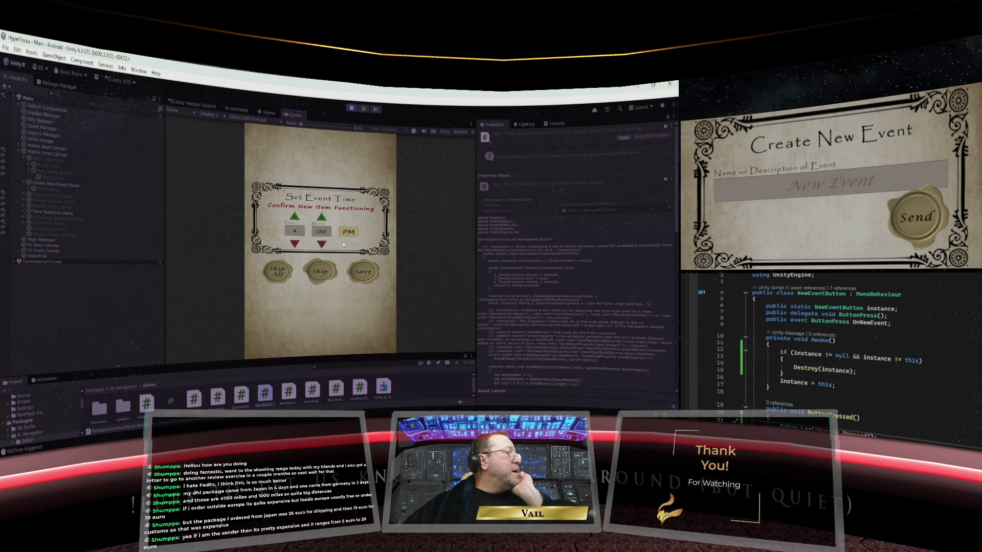
left_click(362, 280)
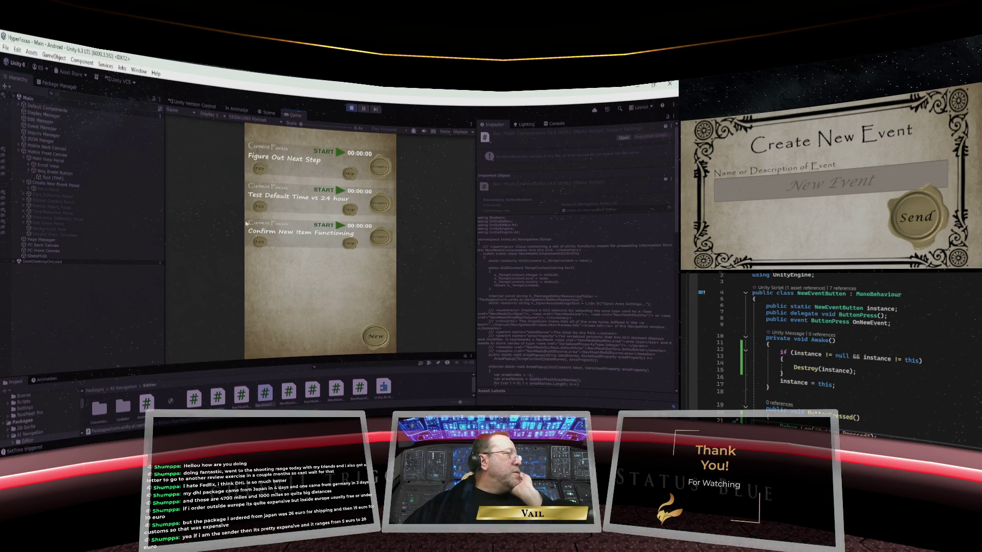
Delete the Confirm New Item Functioning event, then open and cancel the new-event form.
left_click(260, 242)
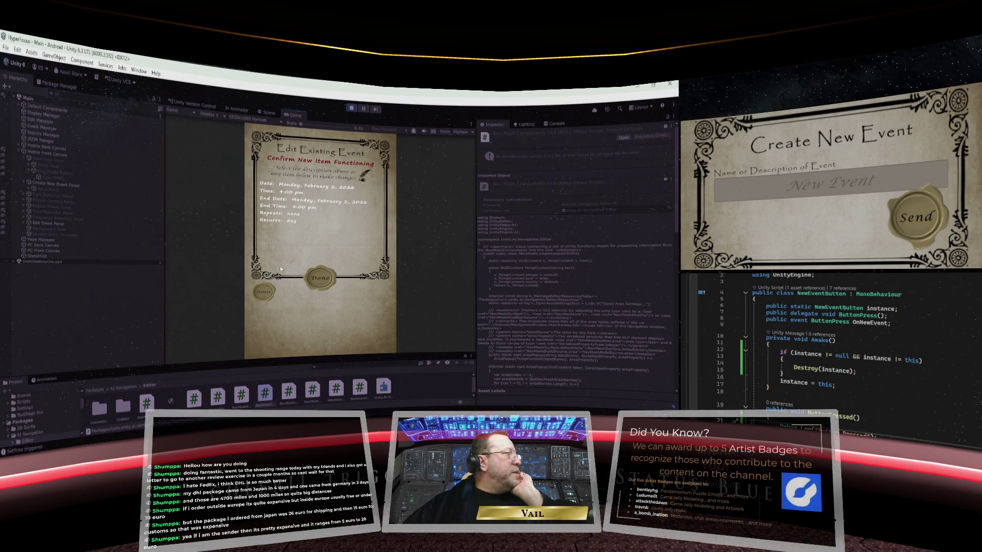
left_click(264, 293)
left_click(376, 335)
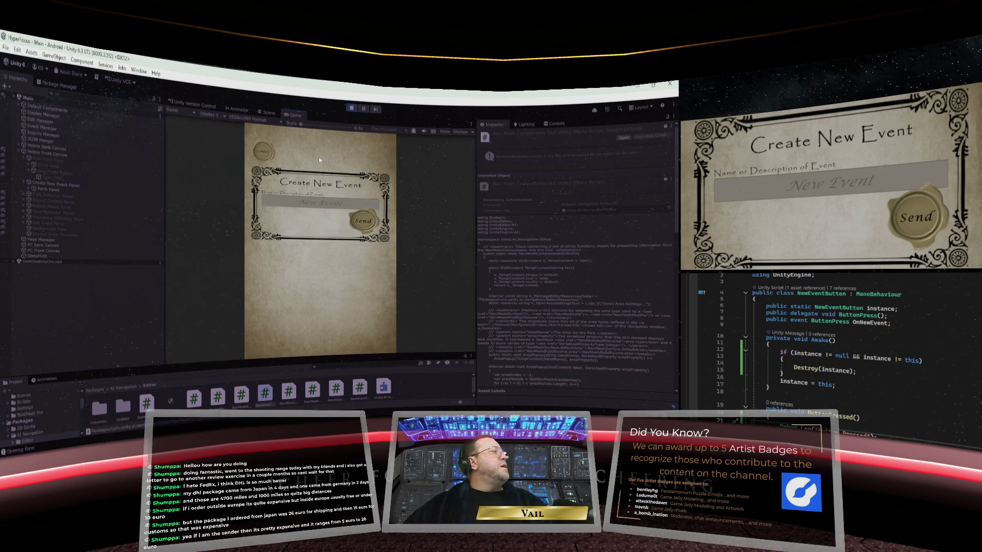
left_click(263, 151)
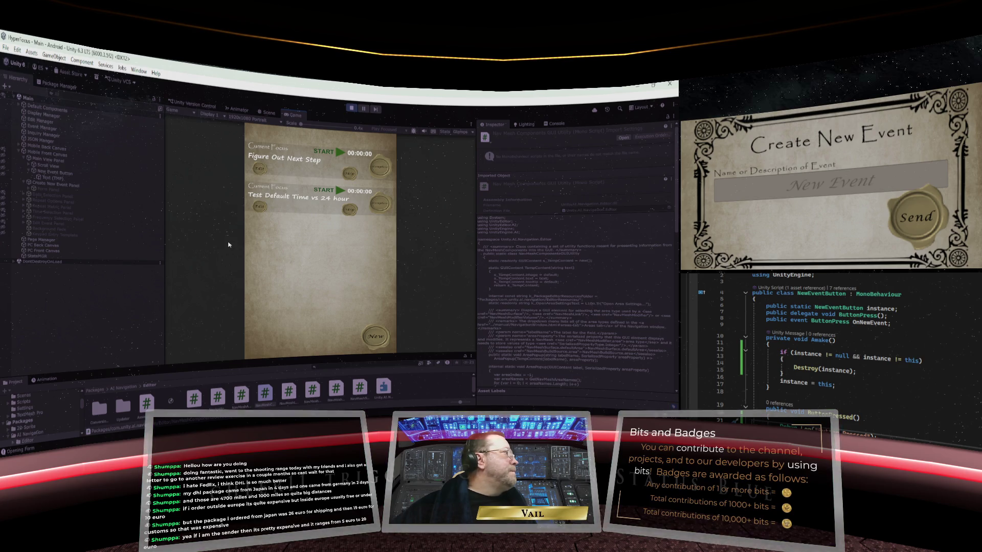
Stop Play mode, collapse Mobile Front Canvas, and go to File to save the Main scene.
left_click(350, 109)
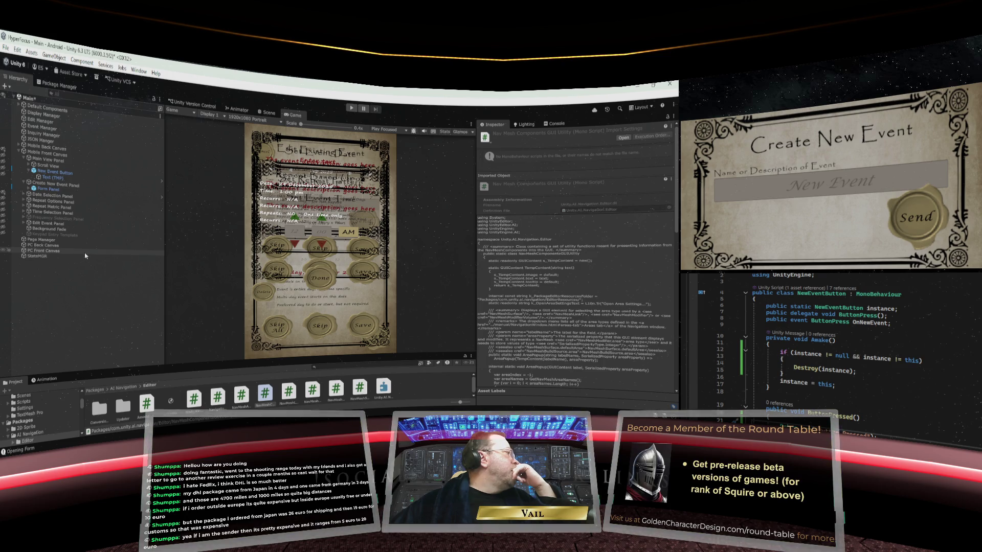
left_click(53, 152)
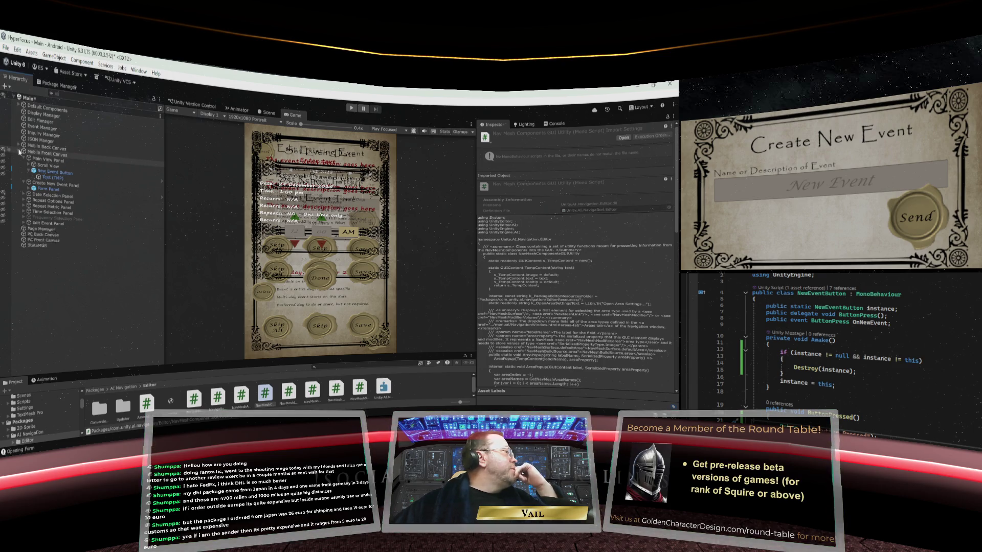
key("Left")
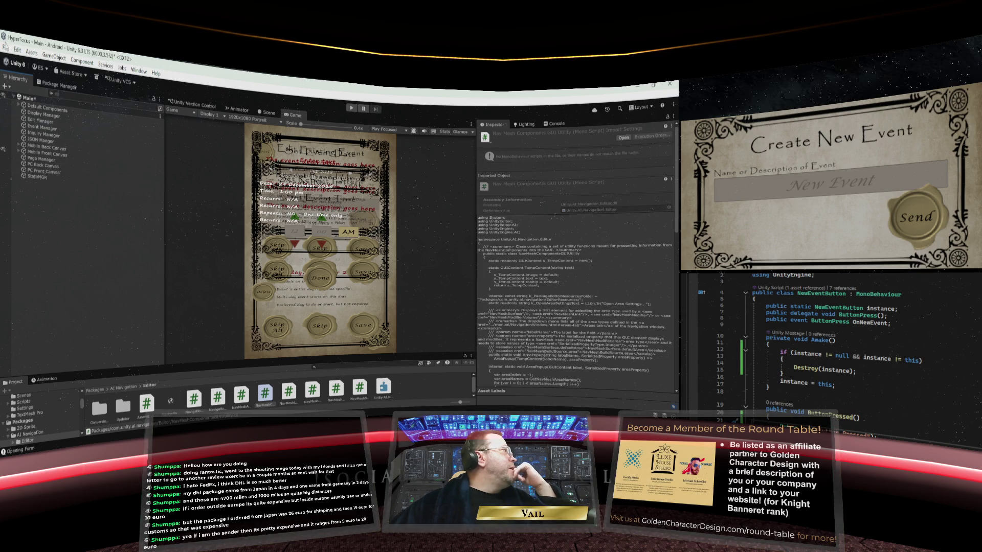
left_click(6, 47)
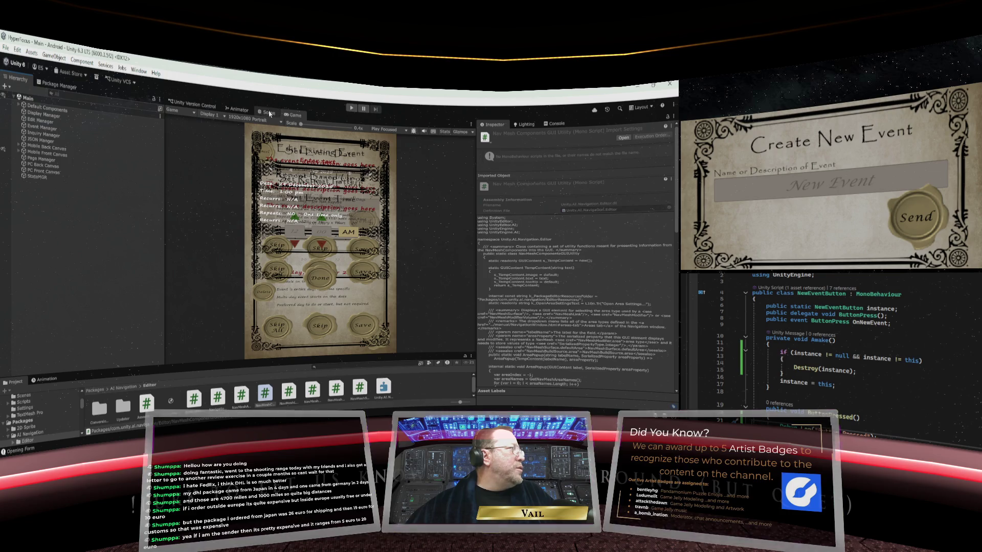
Browse to Assets > Prefabs > UI, view the Event Display prefab, then return to Main.
key("ctrl+1")
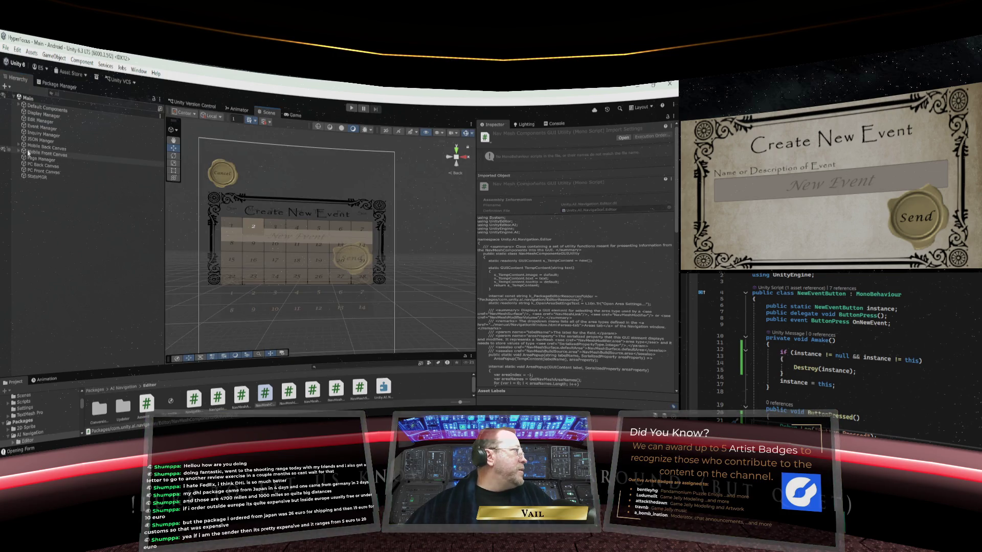
left_click(19, 152)
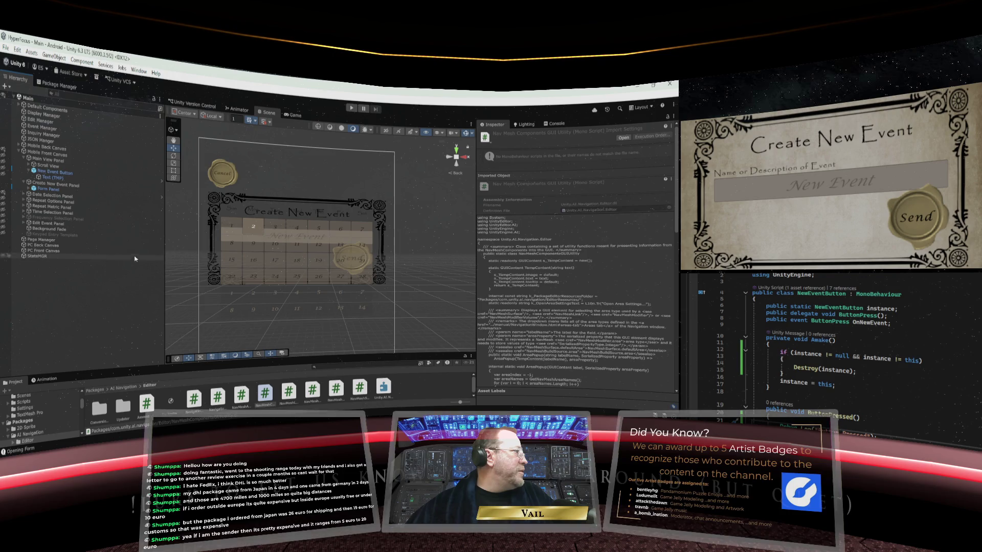
scroll(28, 424, "up", 3)
left_click(24, 431)
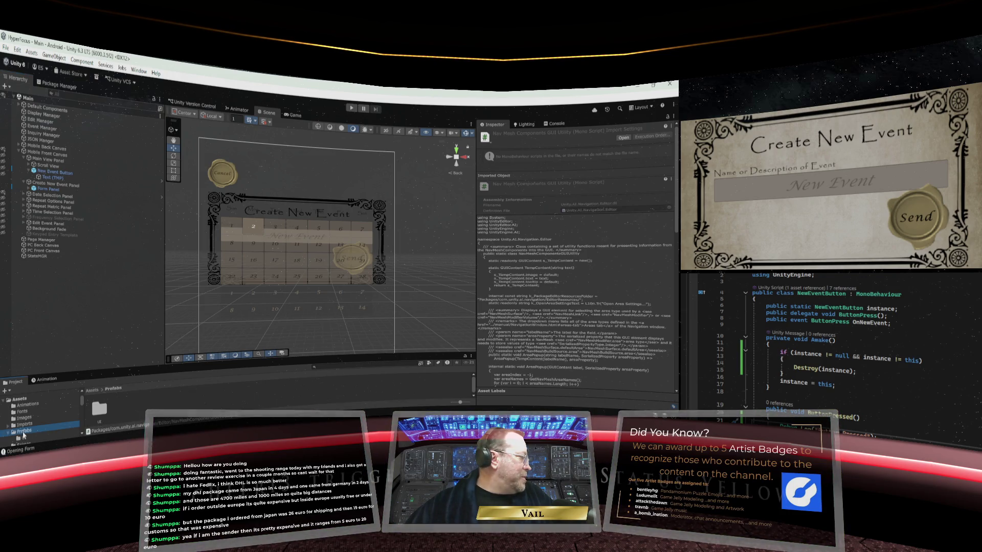
double_click(99, 411)
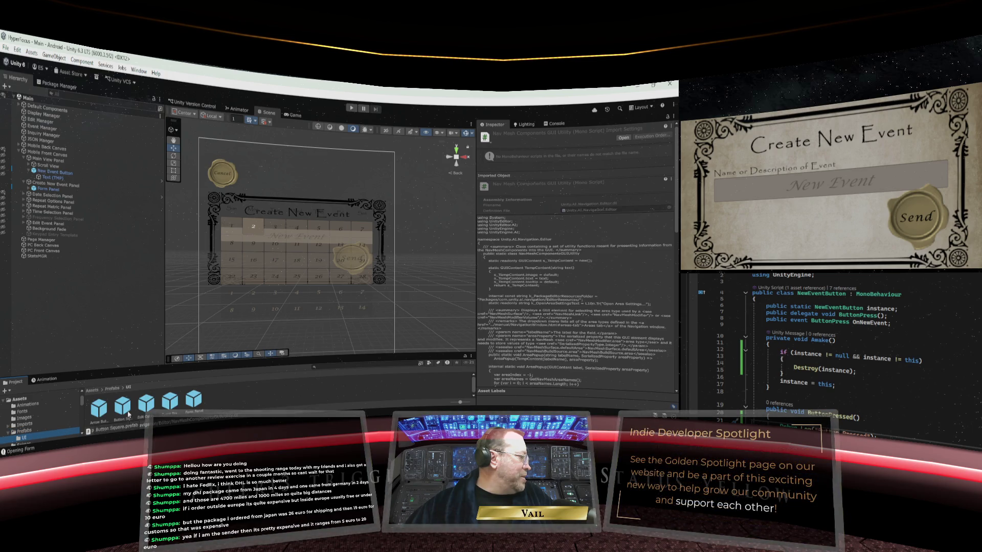
double_click(171, 402)
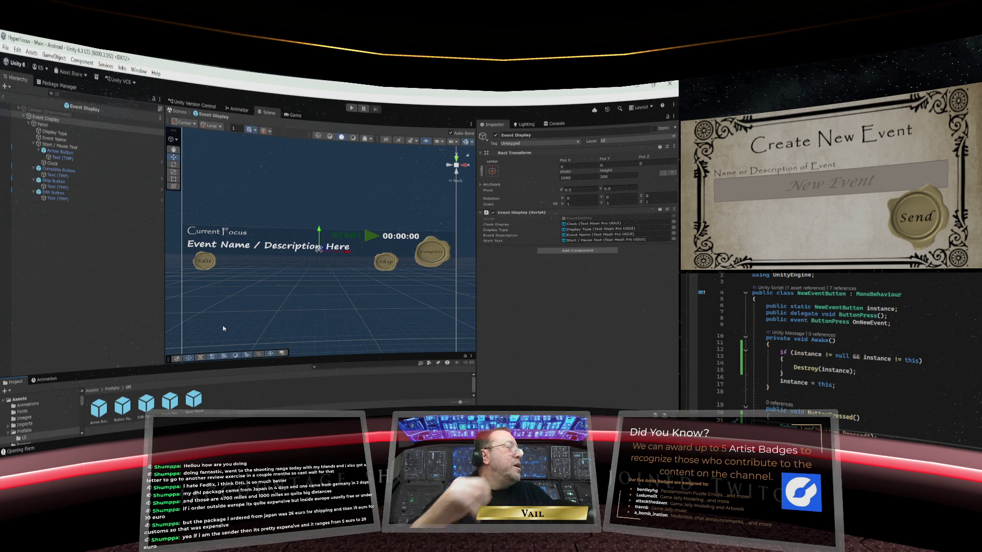
left_click(5, 97)
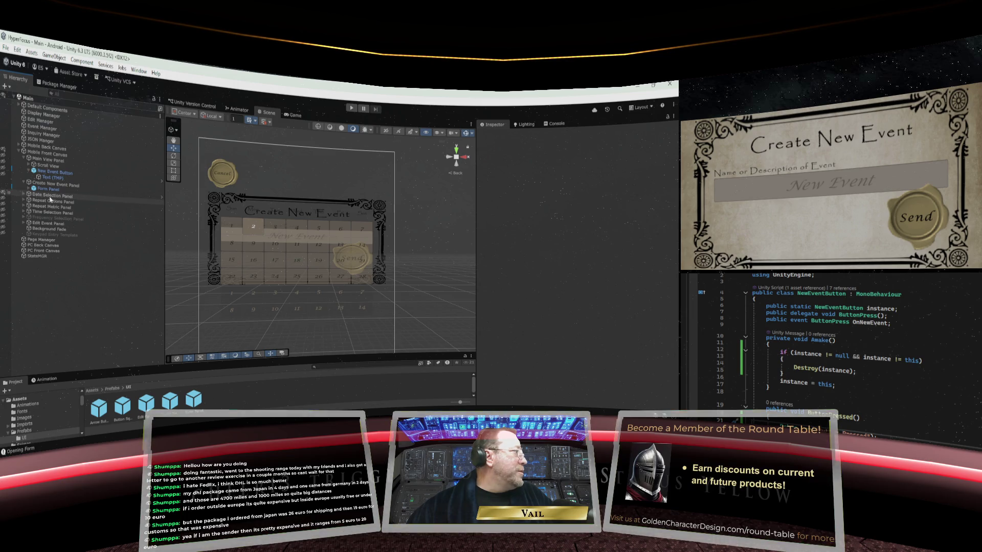
Select Event Manager, collapse Mobile Front Canvas, and start Play mode to show both saved events.
left_click(28, 159)
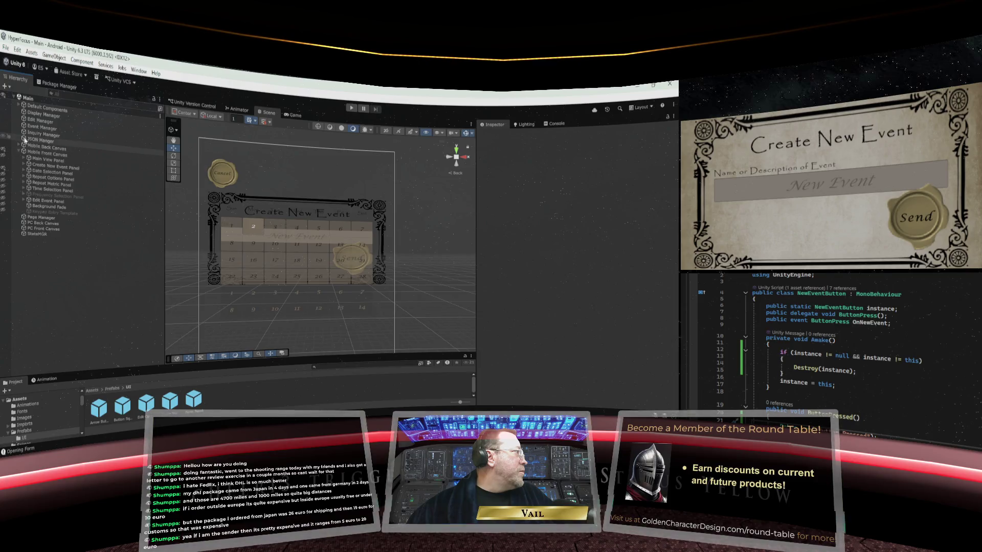
left_click(38, 127)
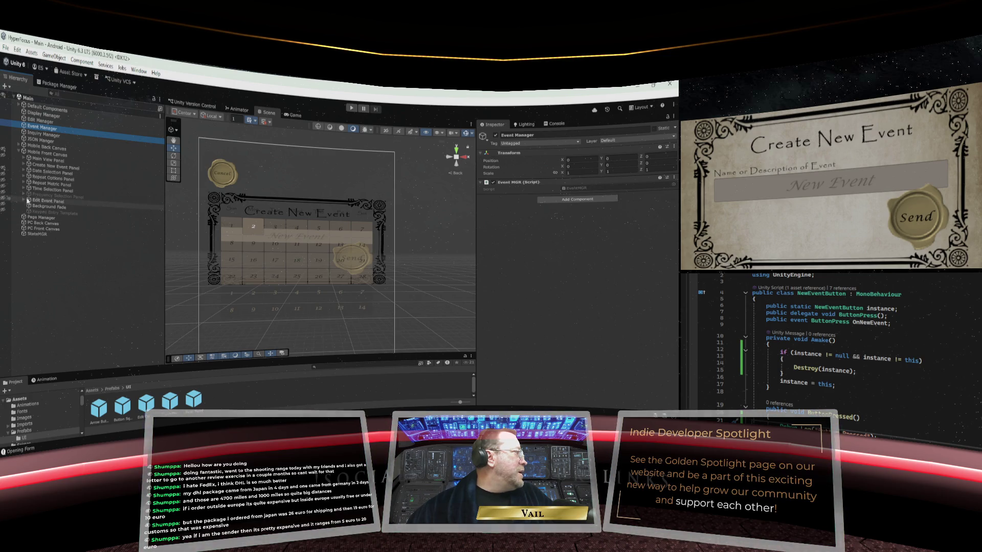
left_click(19, 152)
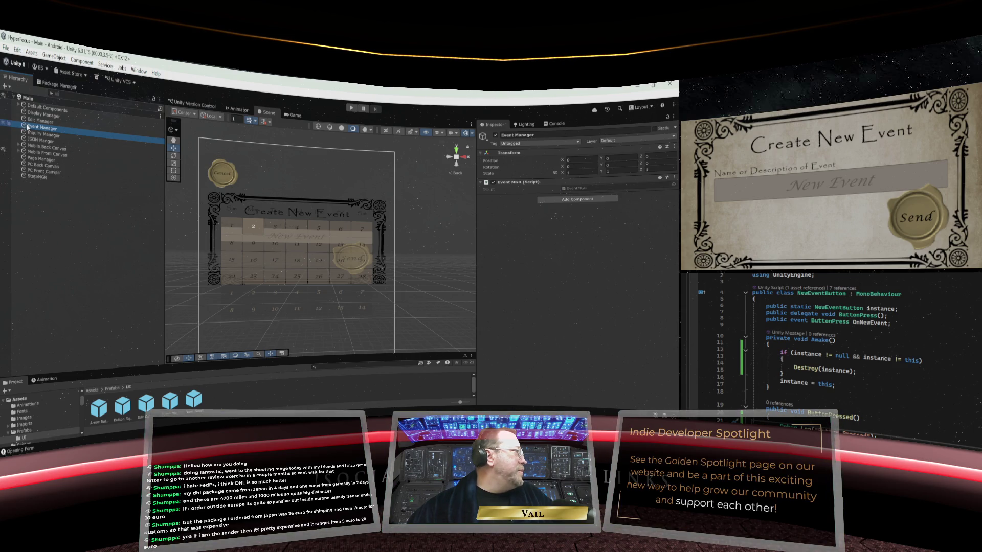
left_click(351, 108)
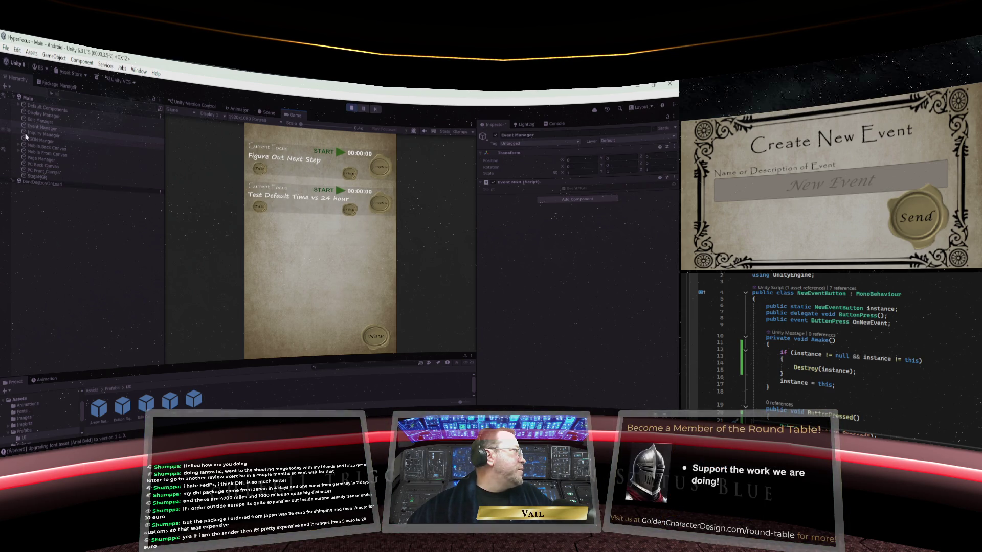
Expand Main View Panel > Scroll View > Viewport > Display Panel to show two Event Display clones, then select Main View Panel.
left_click(18, 105)
left_click(18, 106)
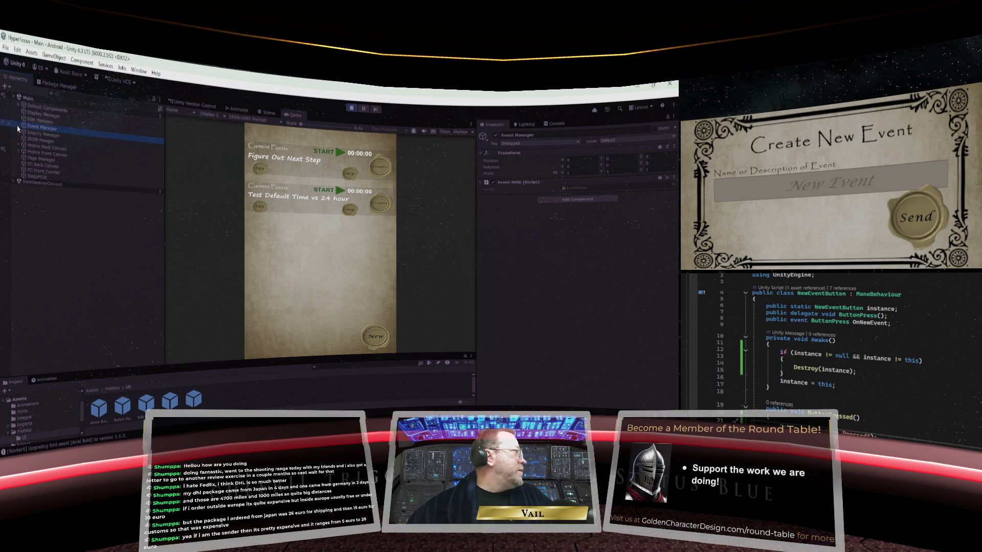
left_click(17, 152)
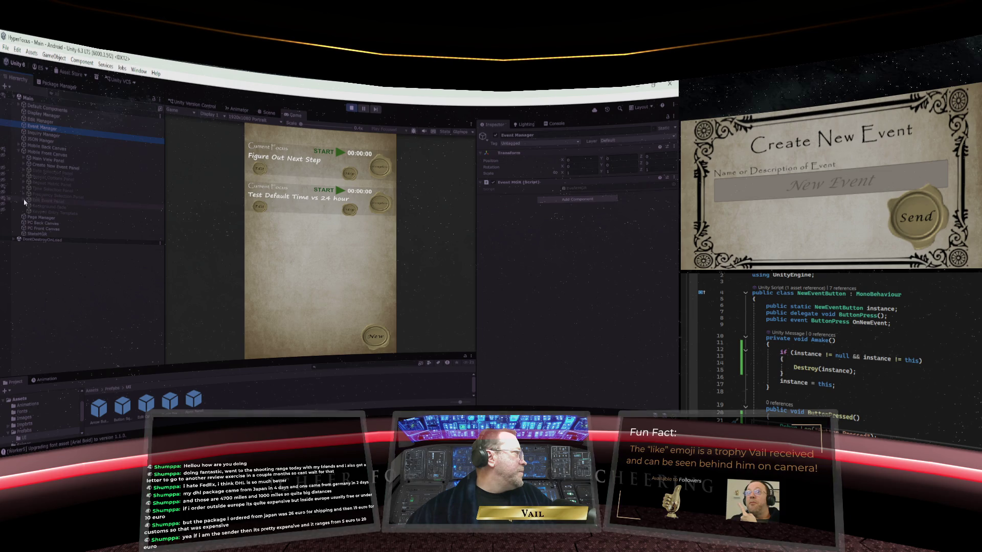
left_click(23, 156)
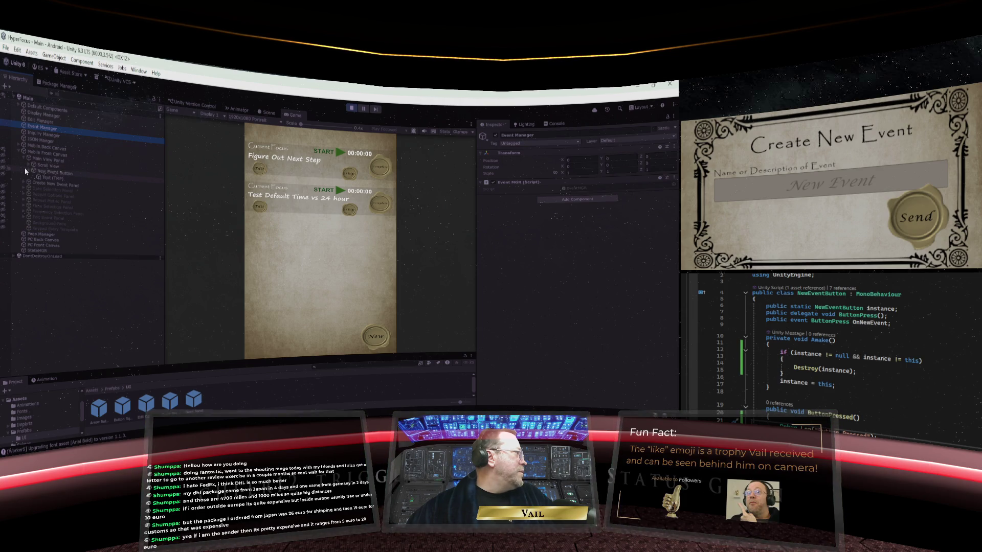
left_click(28, 172)
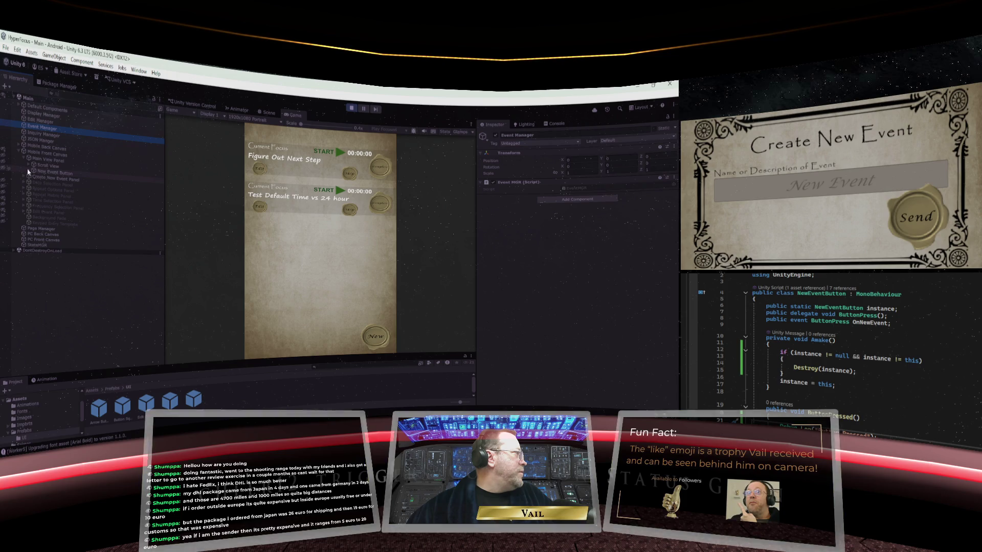
left_click(28, 165)
left_click(34, 173)
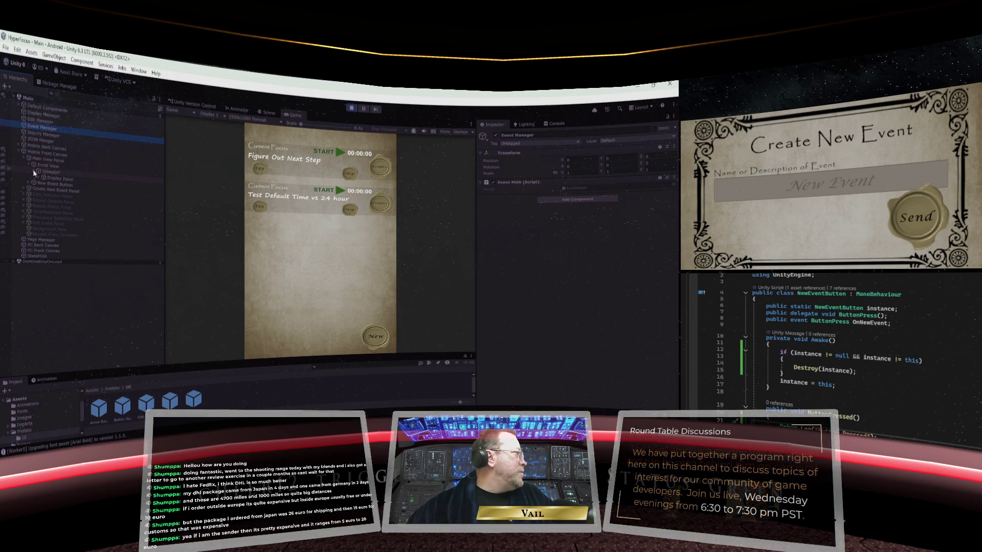
left_click(37, 179)
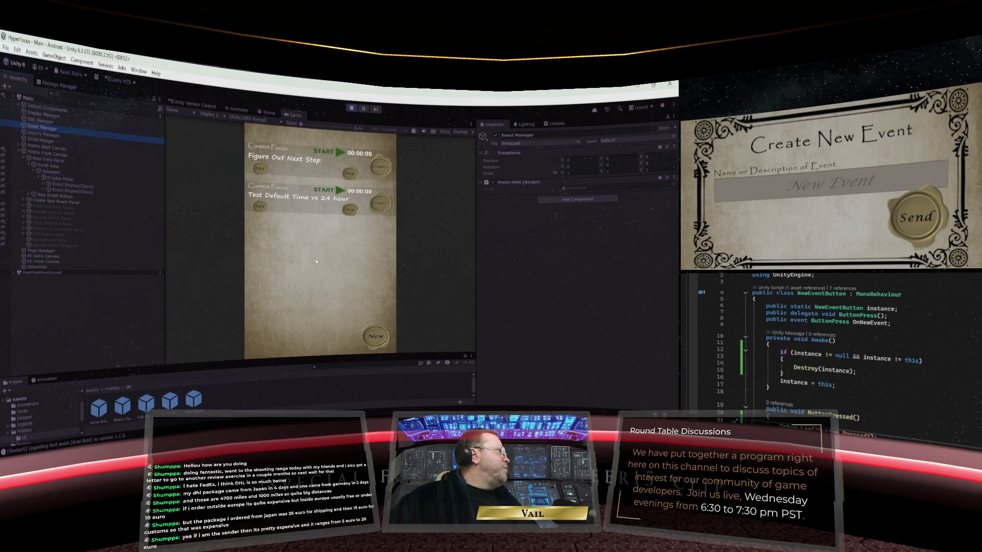
left_click(51, 160)
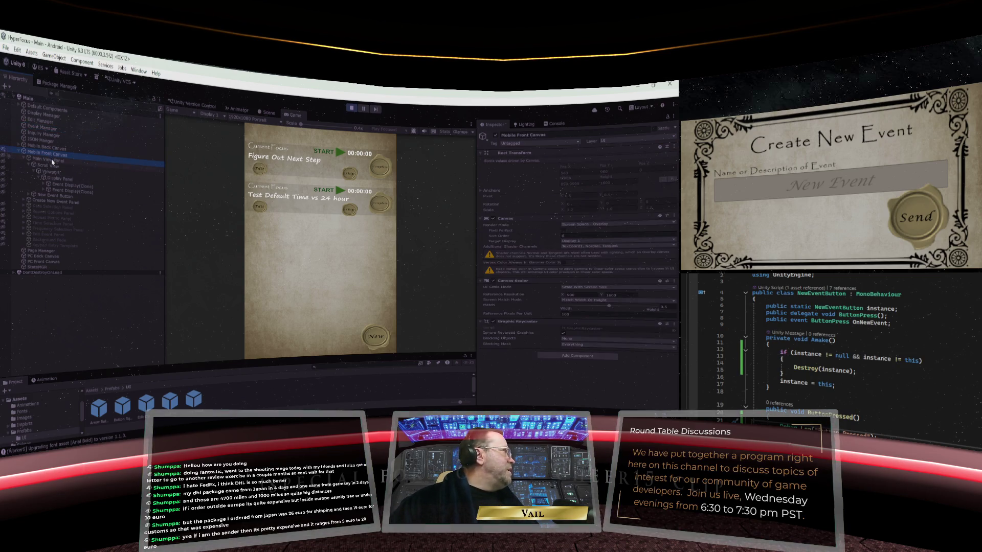
Select Scroll View and review its Image and Scroll Rect components in the Inspector.
left_click(51, 165)
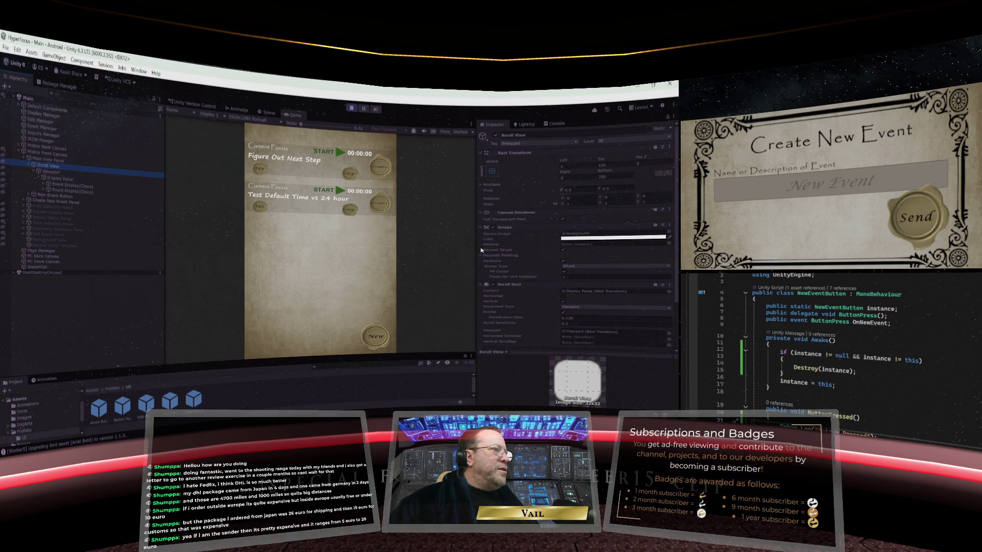
scroll(521, 247, "down", 3)
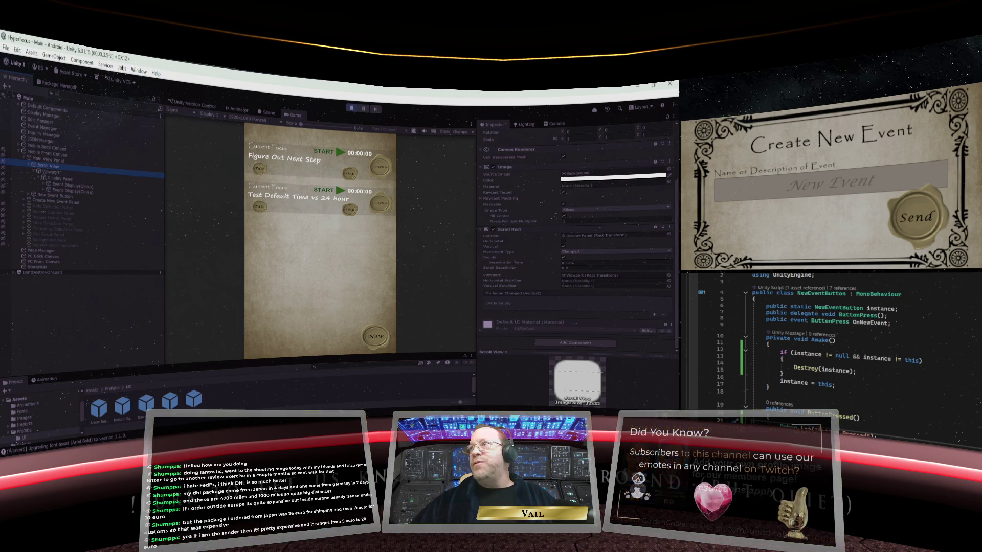
scroll(838, 348, "down", 13)
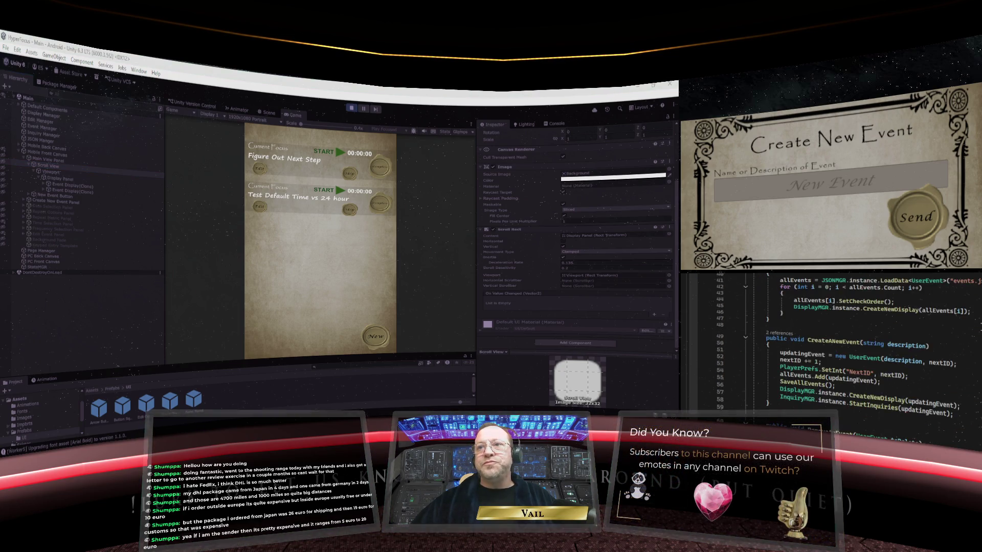
scroll(839, 347, "down", 6)
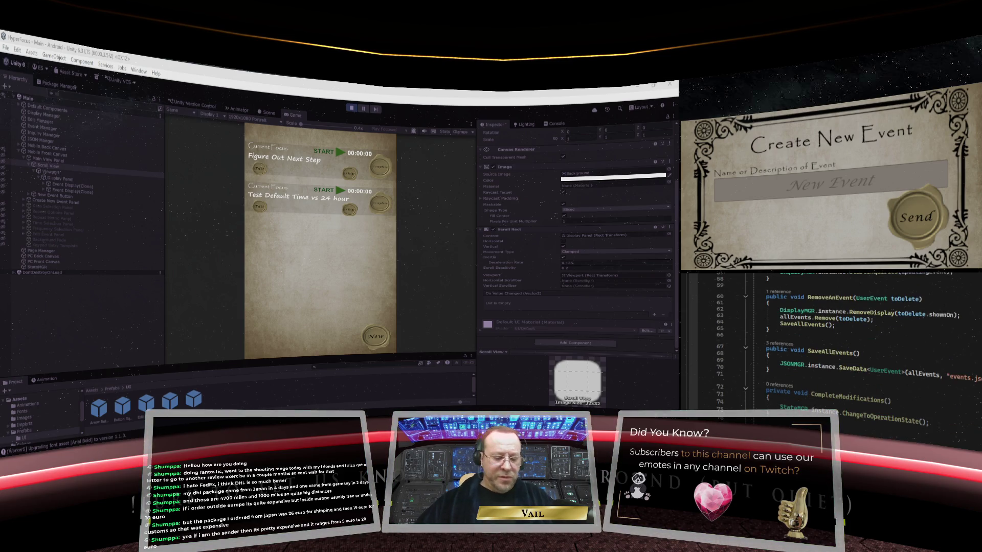
key("Return")
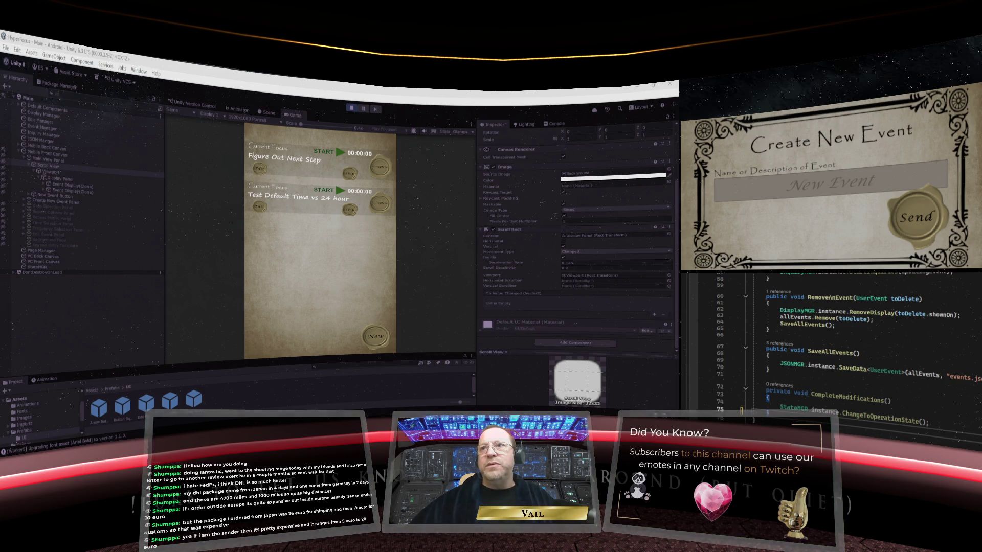
scroll(928, 354, "up", 15)
scroll(928, 355, "up", 3)
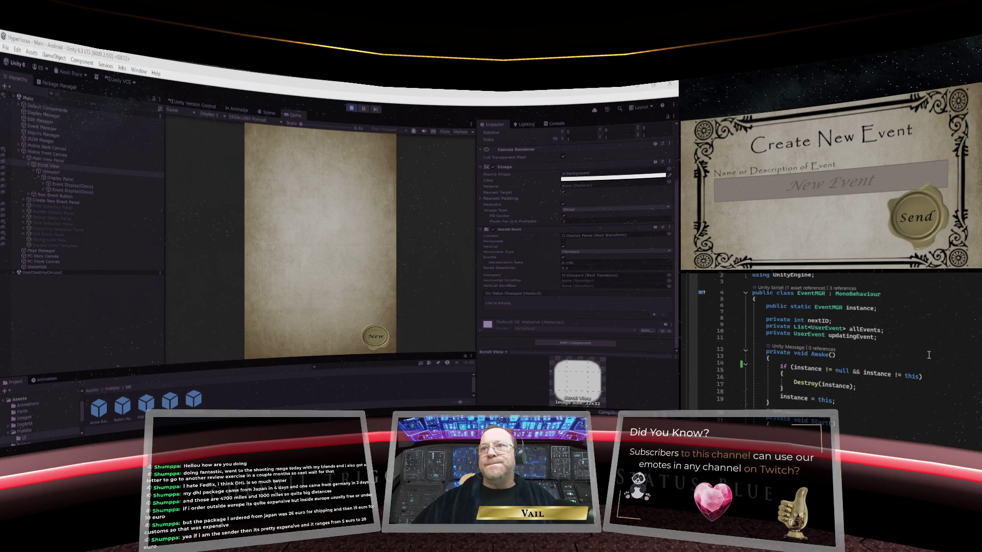
scroll(929, 355, "down", 11)
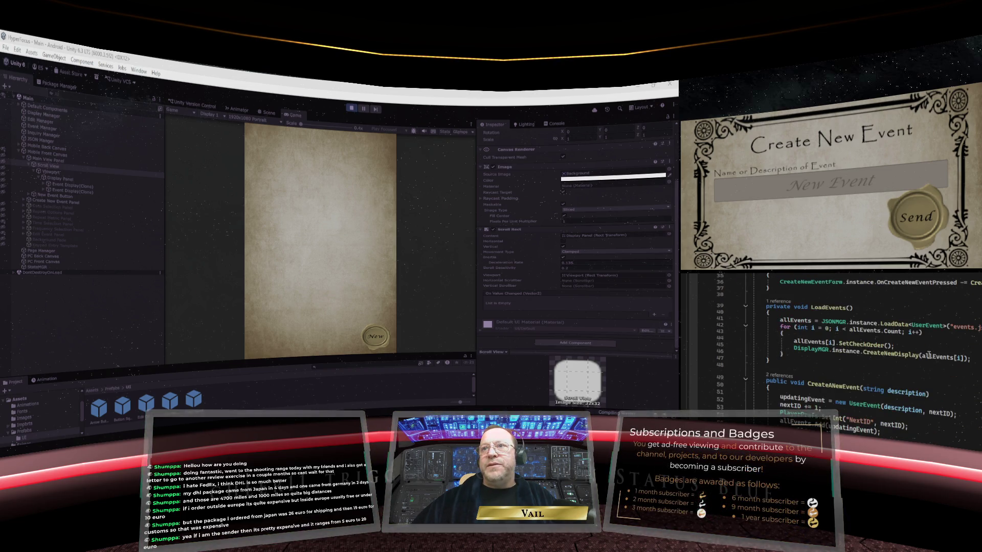
scroll(928, 356, "down", 3)
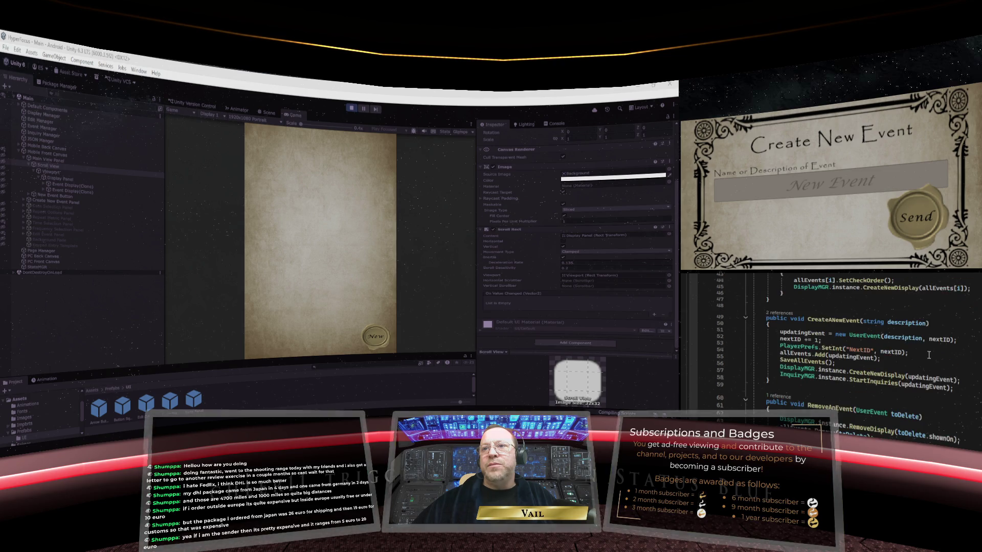
scroll(928, 354, "down", 2)
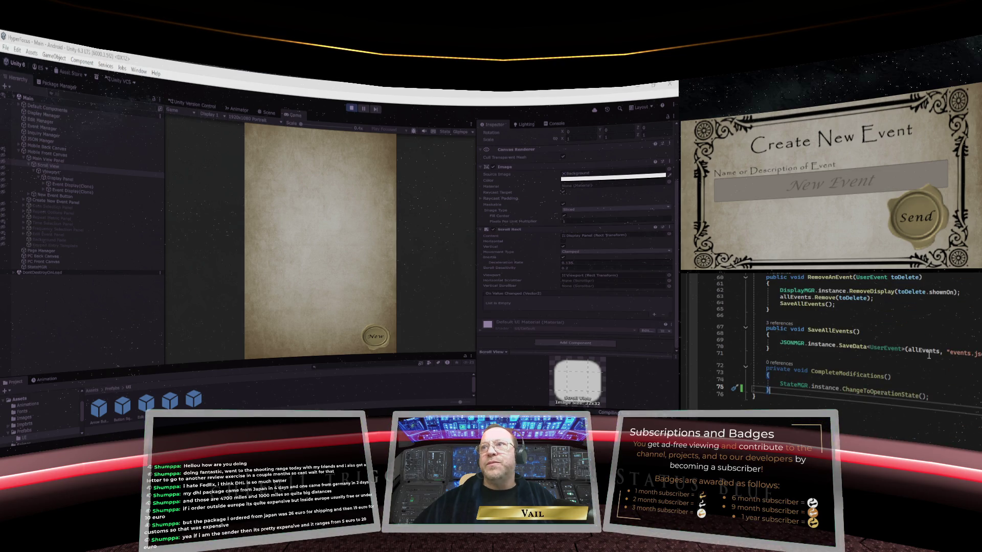
scroll(929, 354, "up", 15)
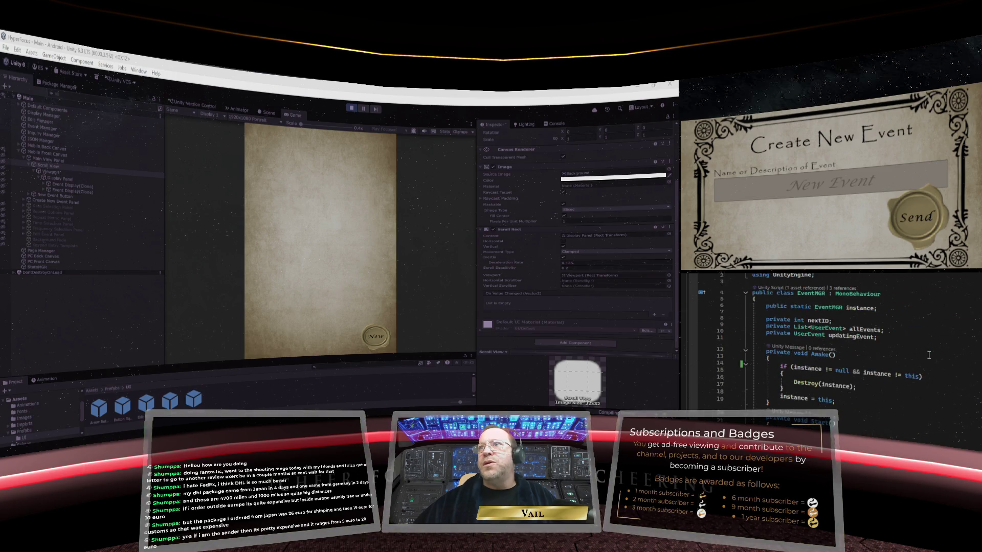
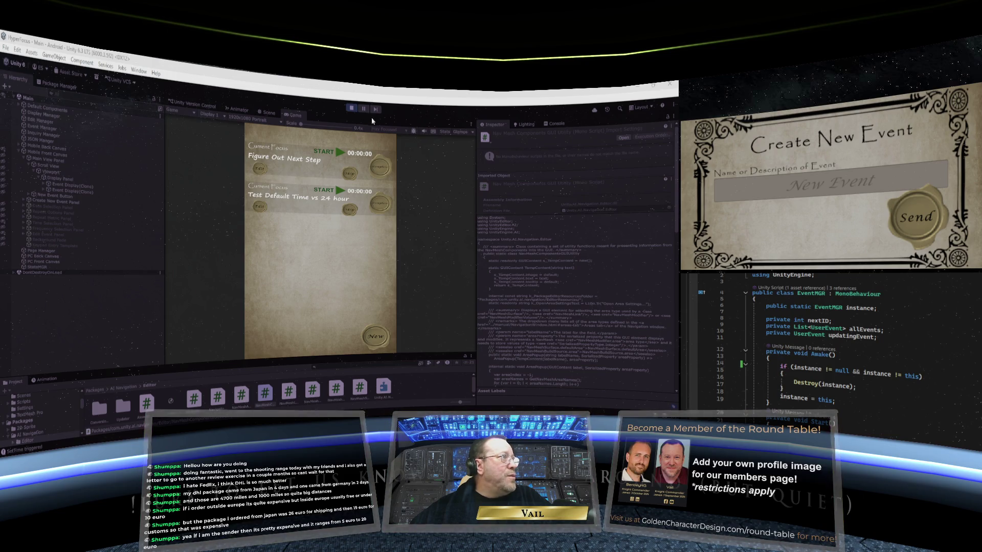
Exit Play mode, collapse Mobile Front Canvas in the Hierarchy, and save the scene via File > Save.
left_click(353, 110)
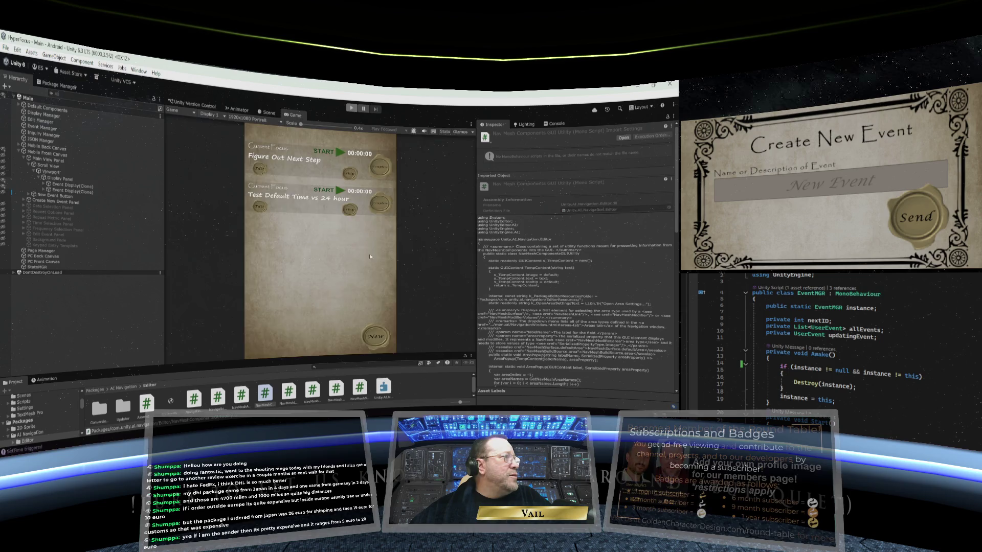
left_click(20, 153)
left_click(6, 48)
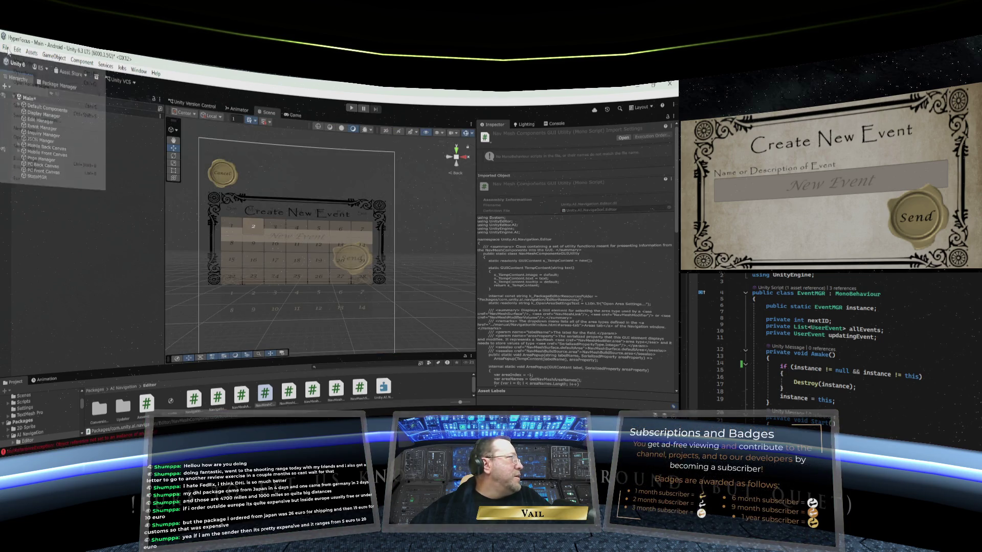
left_click(17, 99)
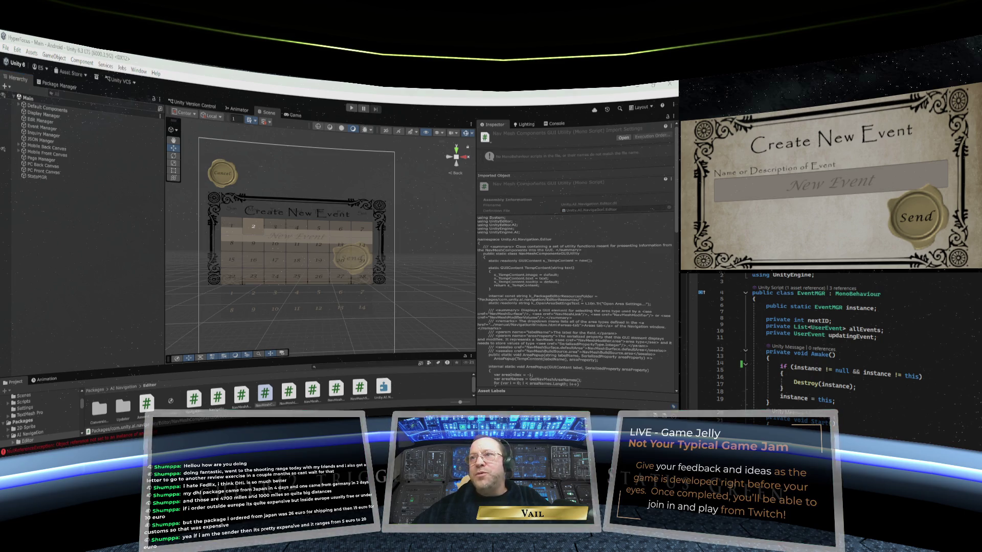
Switch to DisplayMGR.cs, review CreateNewDisplay and RemoveDisplay, and place the caret after RemoveDisplay.
key("ctrl+Tab")
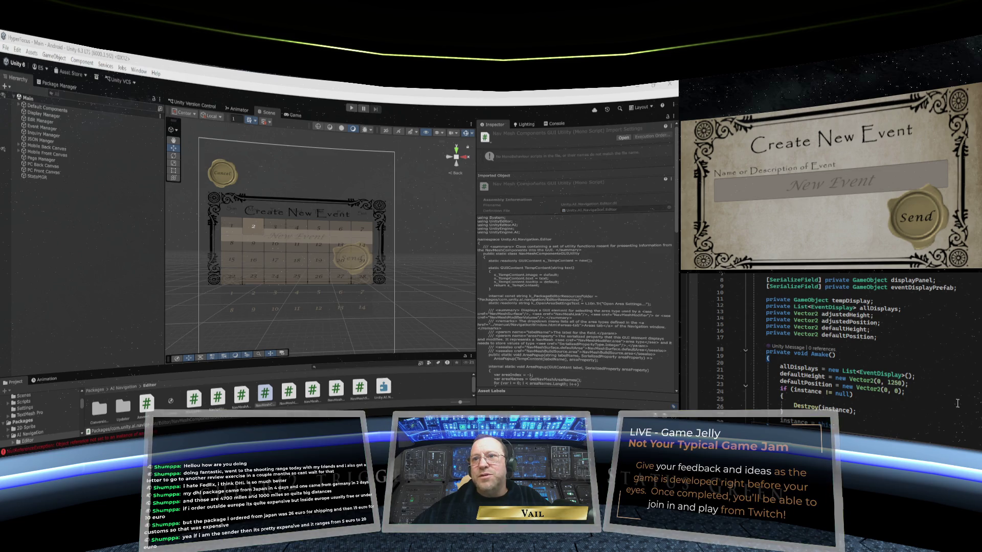
scroll(943, 392, "down", 7)
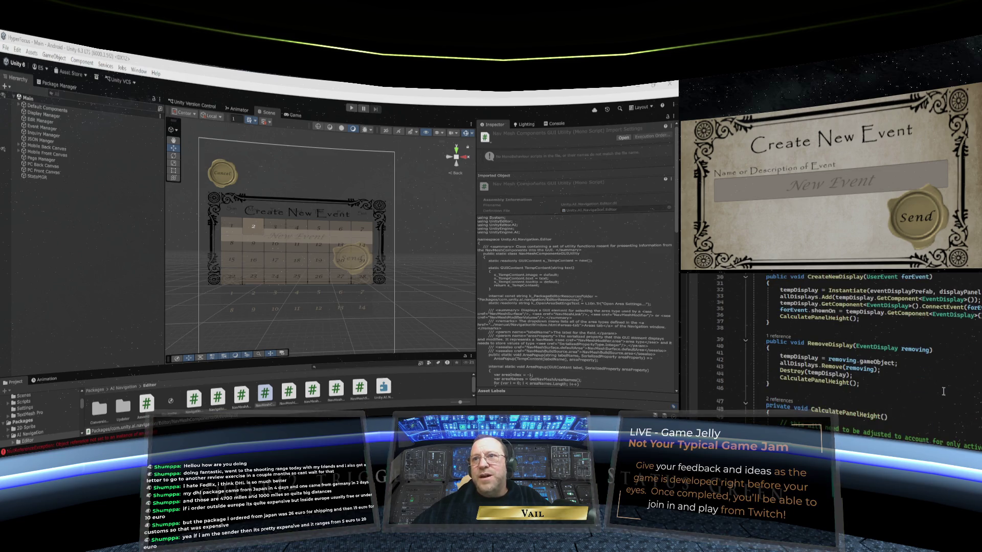
scroll(944, 392, "up", 7)
scroll(943, 392, "up", 3)
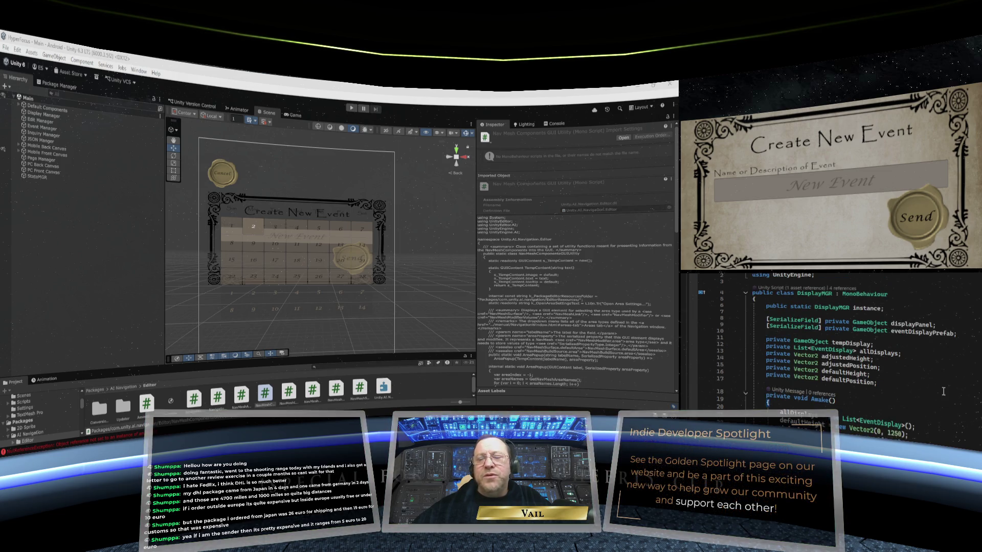
scroll(943, 392, "down", 3)
scroll(943, 392, "down", 5)
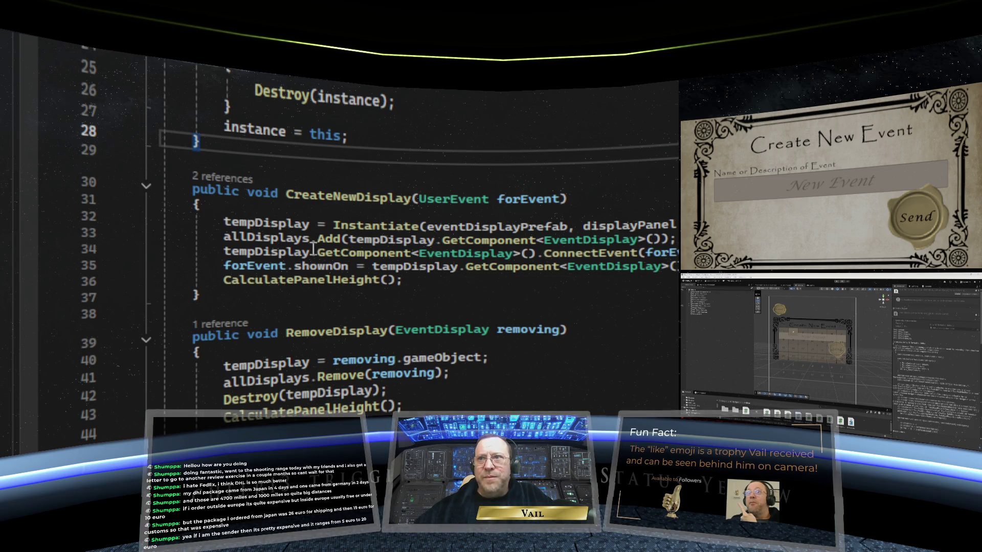
scroll(313, 307, "down", 4)
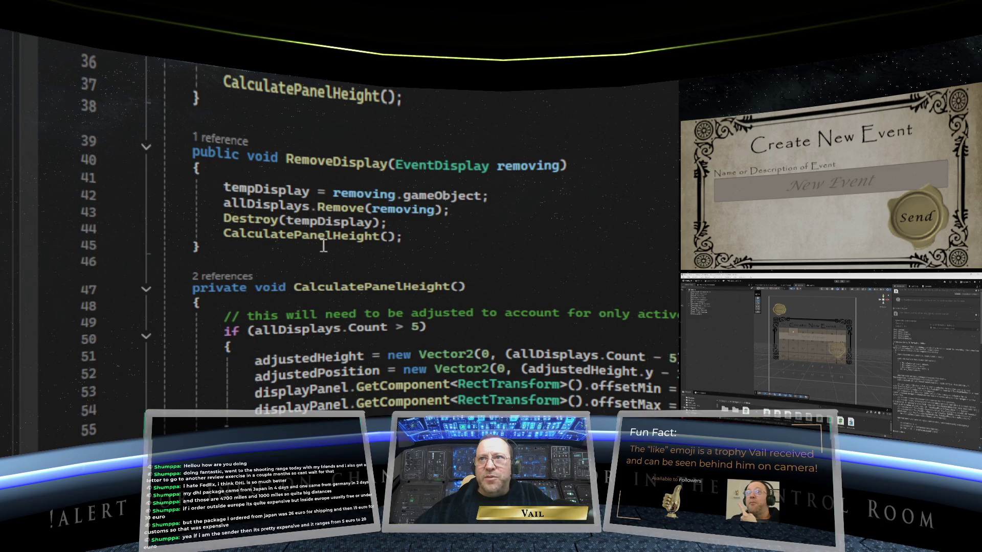
left_click(213, 247)
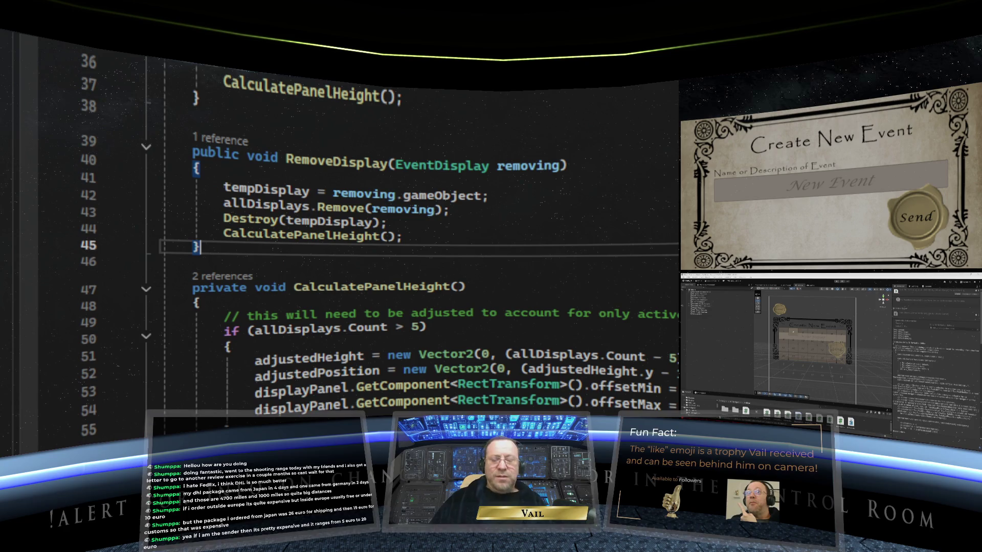
Write an empty public void ShowDisplay(EventDisplay toShow) method below RemoveDisplay.
key("Return")
key("Return")
type("p")
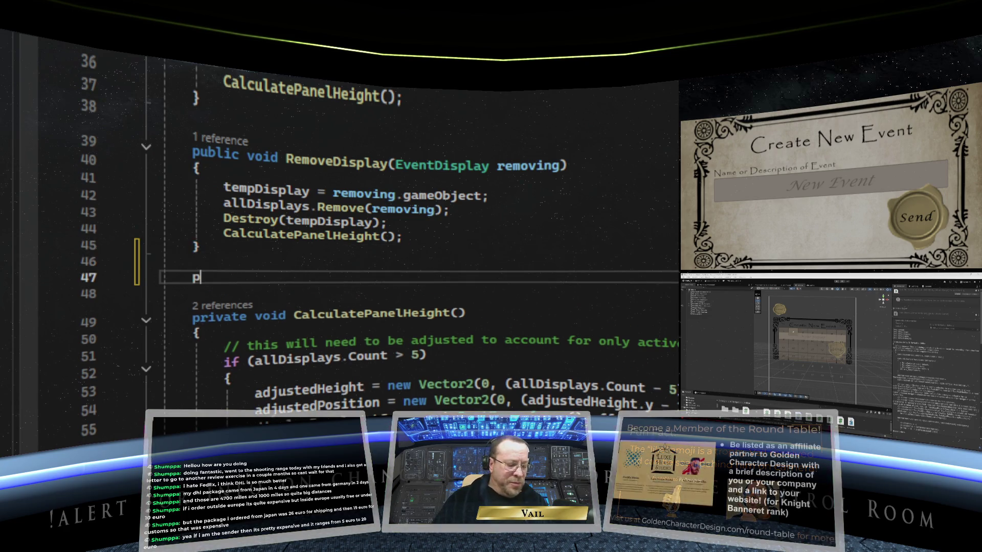
type("ublic ")
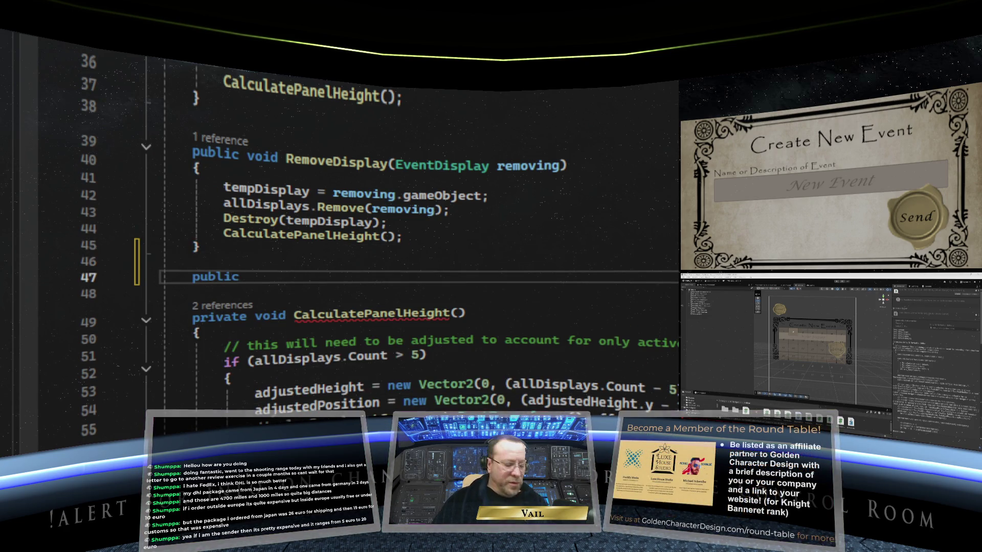
type("void ")
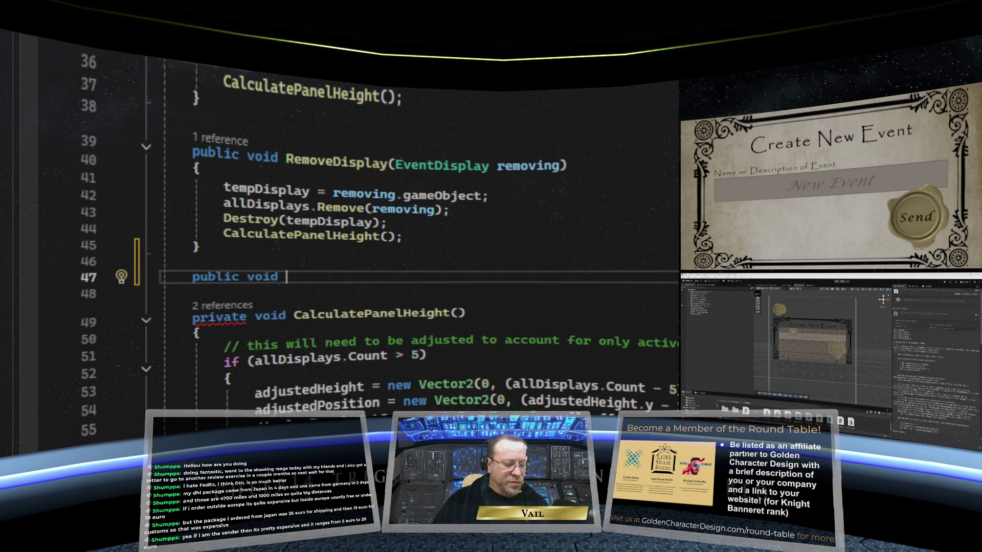
type("Show")
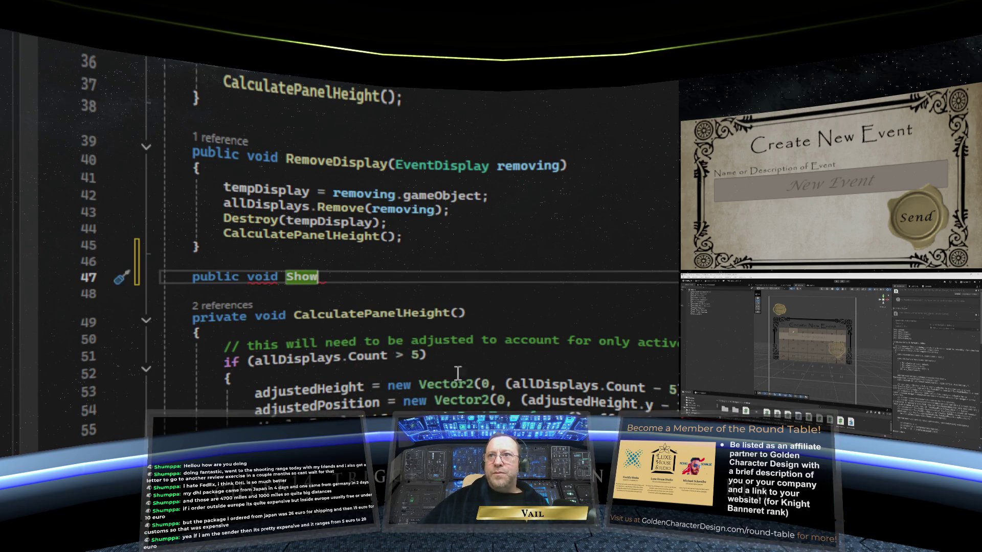
scroll(432, 356, "down", 1)
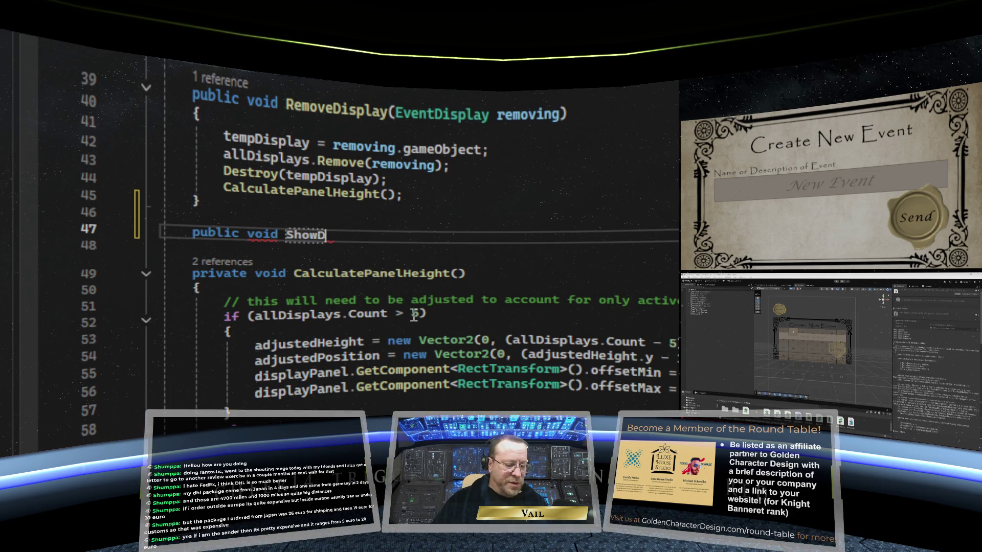
type("Display(")
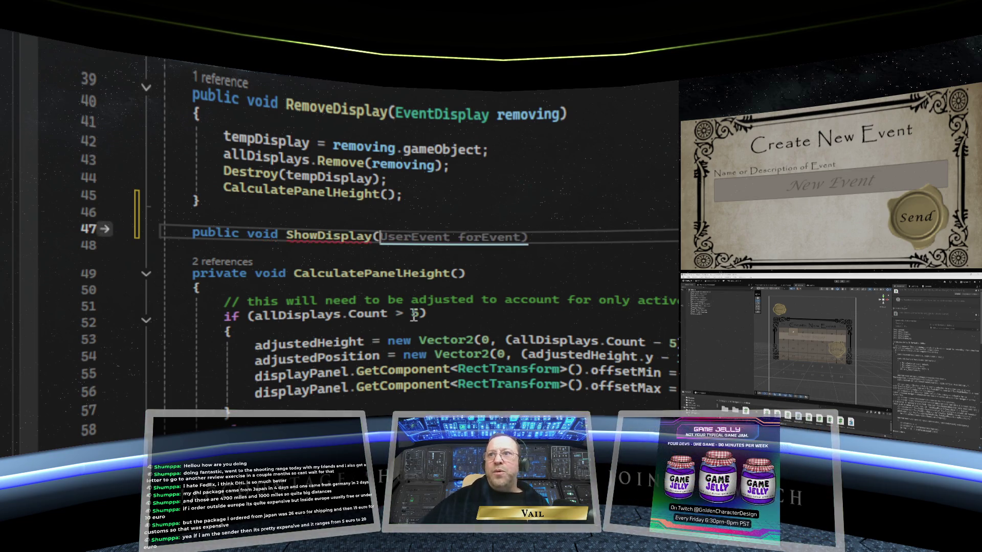
scroll(568, 261, "up", 5)
scroll(485, 382, "up", 3)
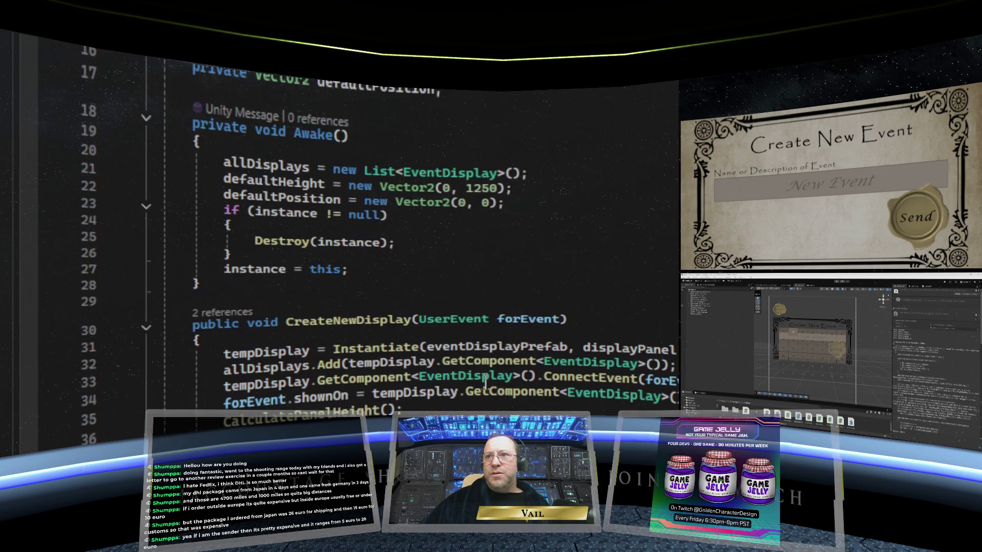
scroll(485, 383, "up", 2)
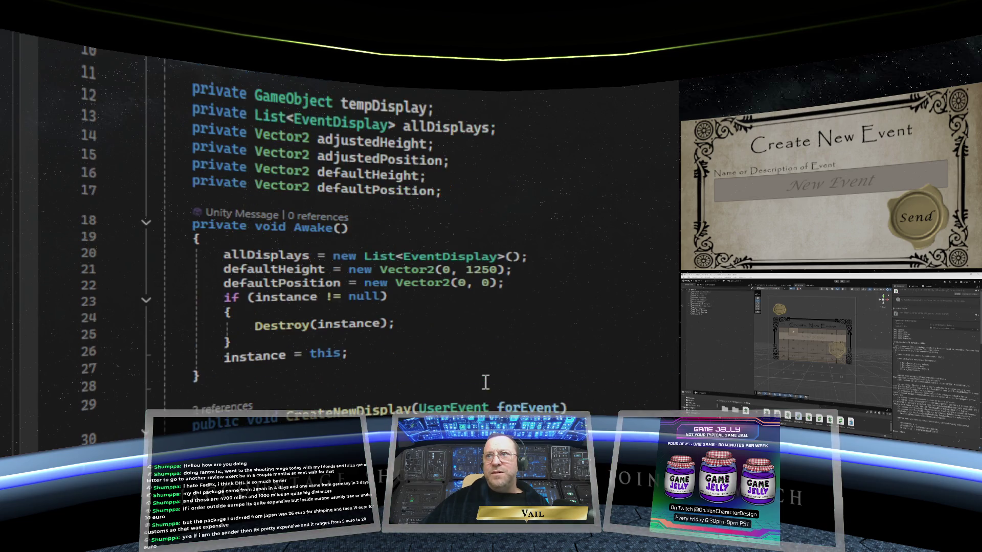
scroll(486, 383, "down", 10)
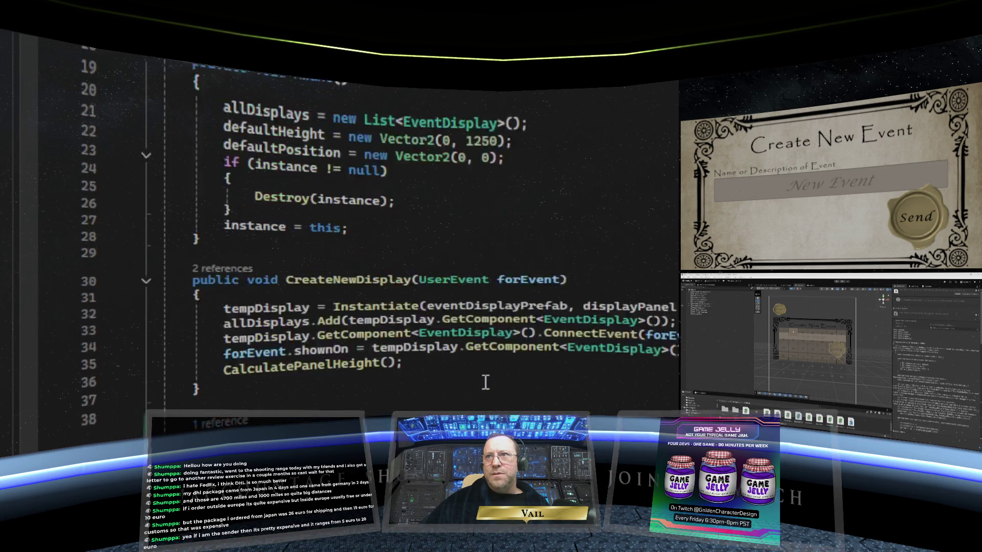
type("public void ShowDisplay(EventDis")
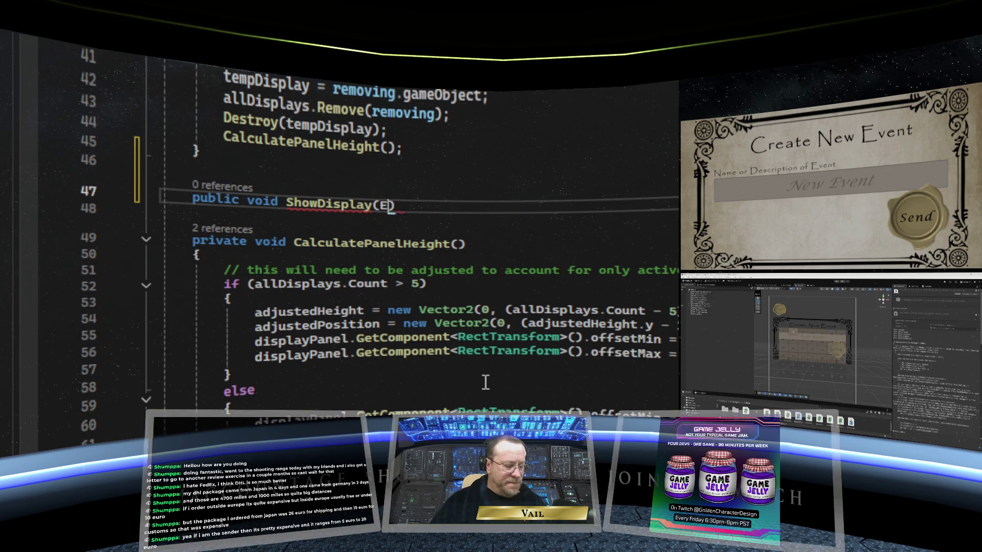
type("play ")
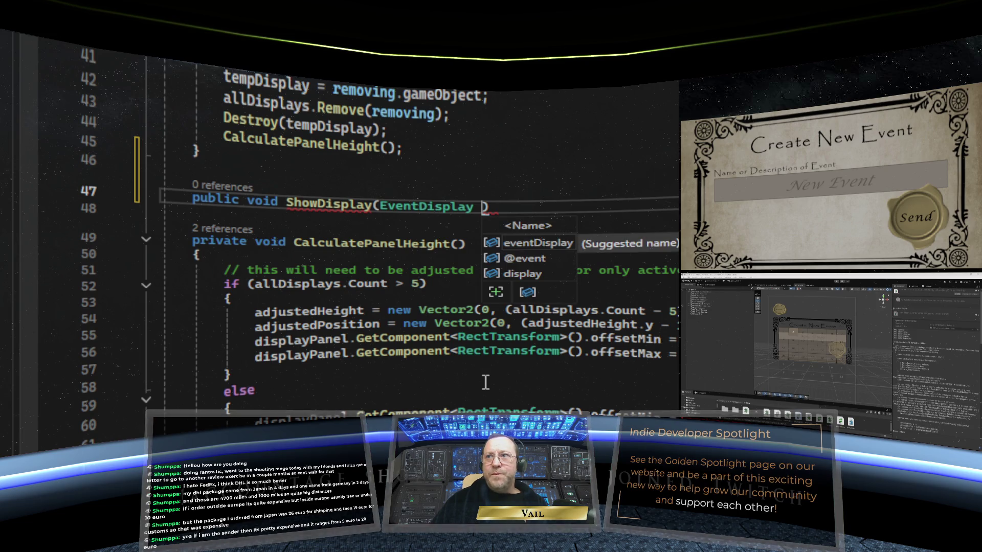
type("toShow")
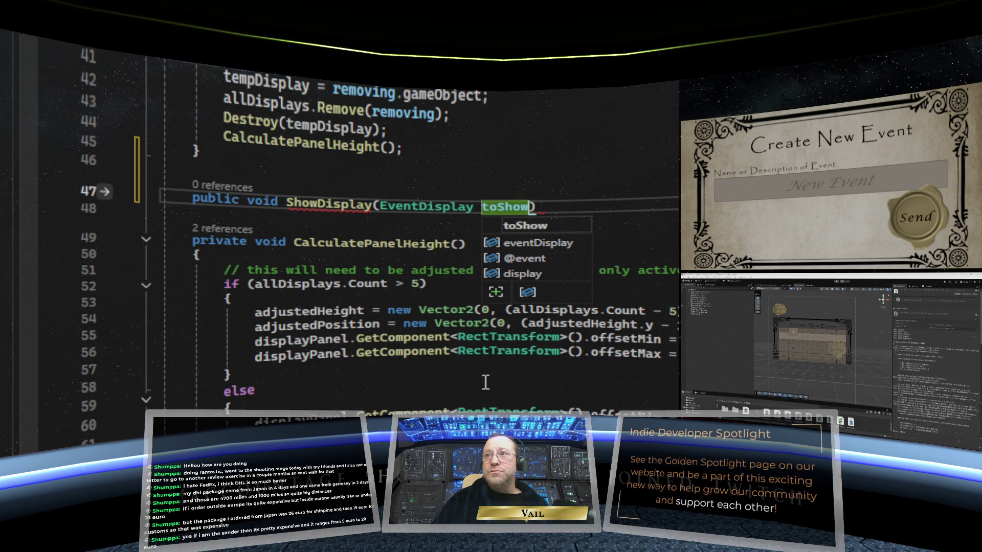
type(") {")
key("Return")
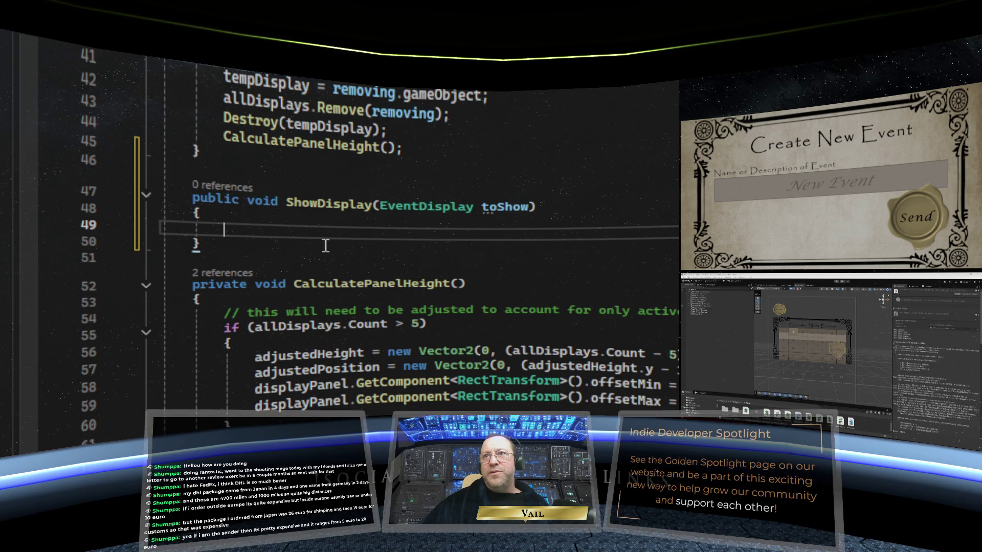
scroll(325, 246, "up", 12)
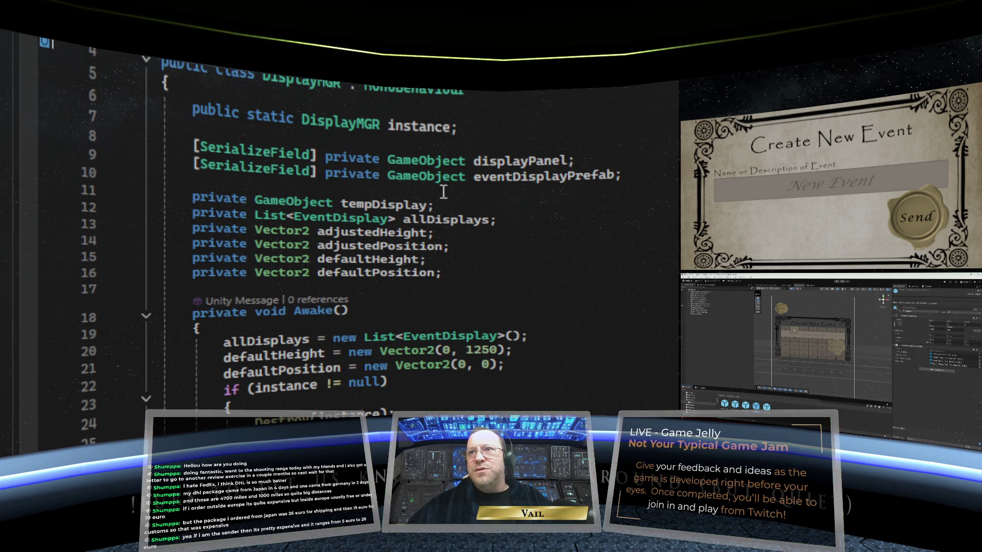
scroll(462, 330, "down", 4)
scroll(434, 404, "down", 9)
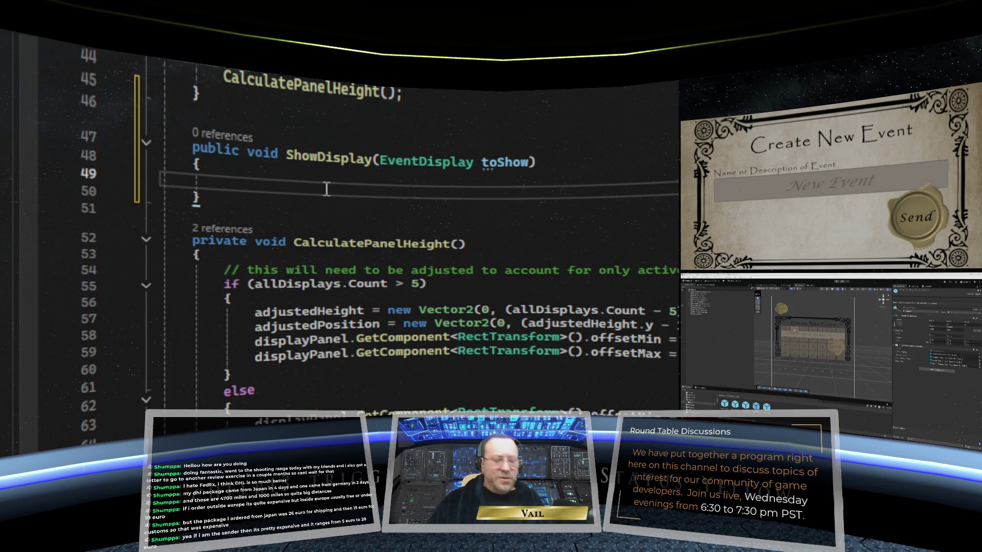
Fill ShowDisplay's body with toShow.gameObject.SetActive(true); using IntelliSense.
type("toShow.ga")
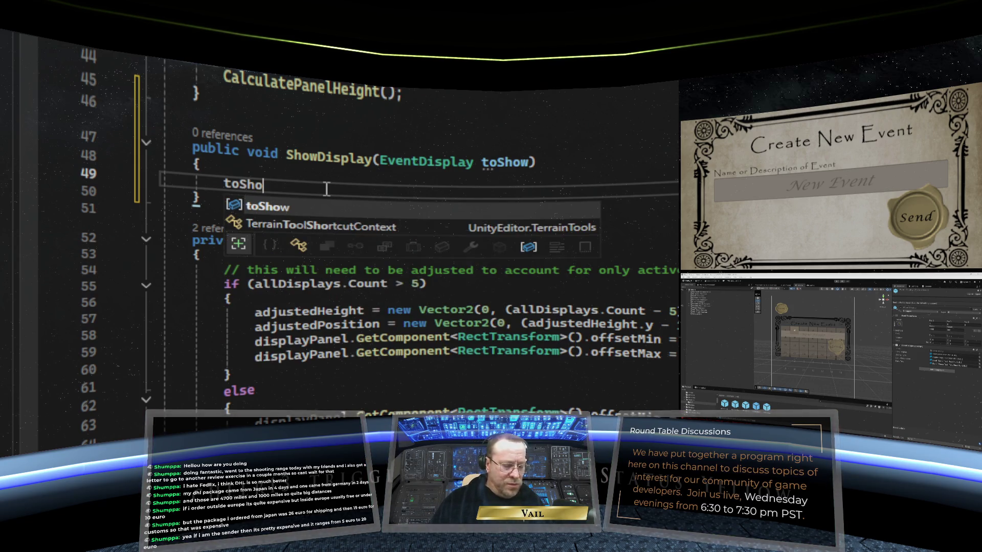
type("me")
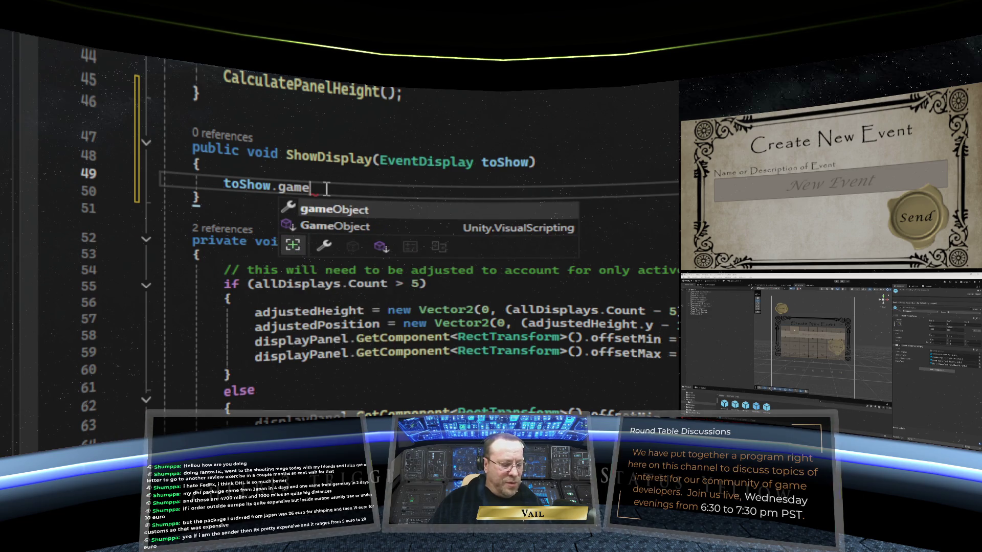
type("Object.")
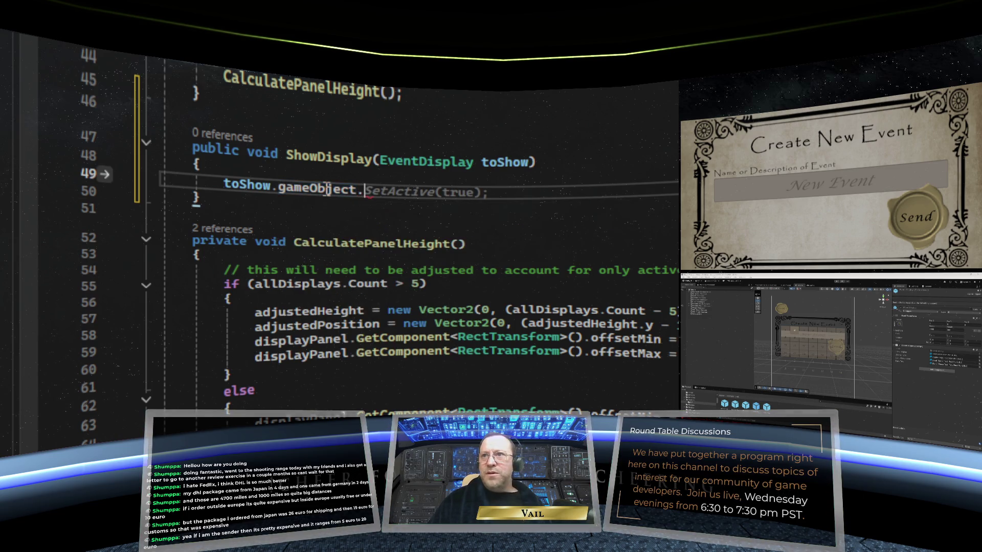
key("Tab")
type("(true);")
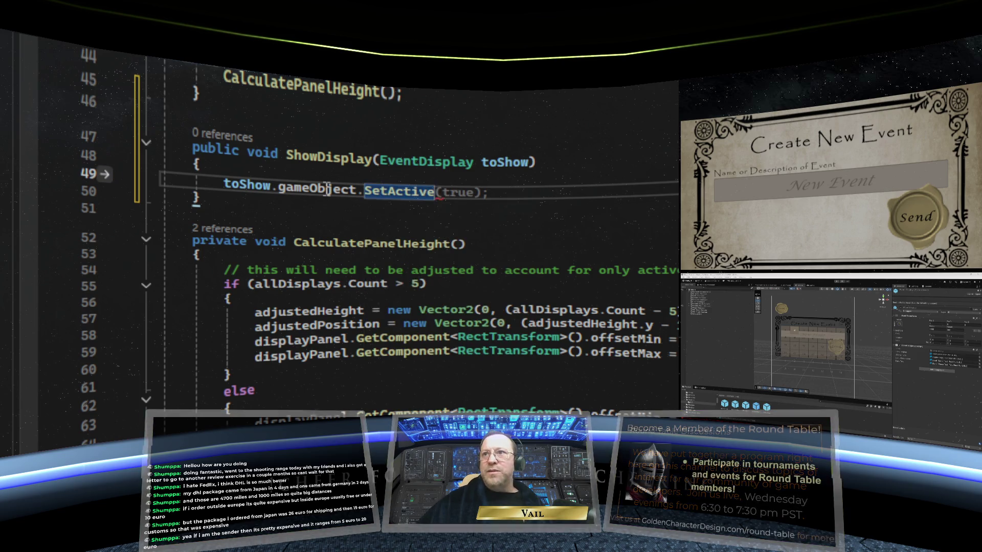
Select the SetActive statement on line 49, then open and dismiss its context menu.
left_click(421, 212)
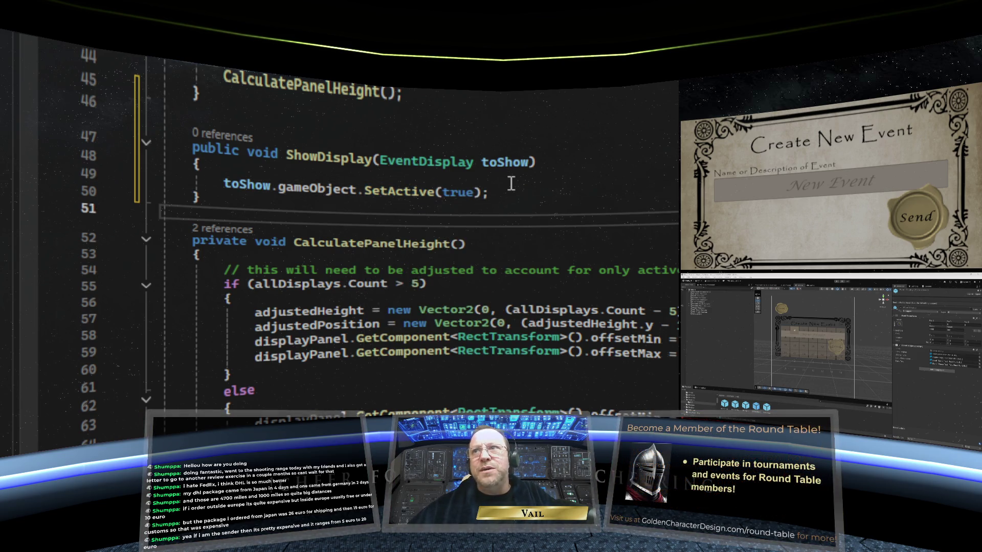
left_click(495, 193)
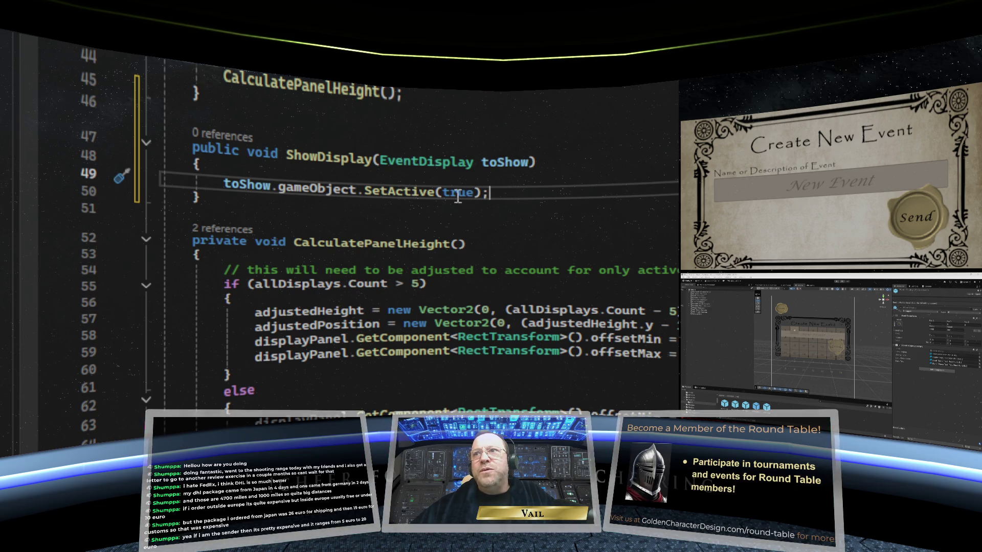
left_click_drag(489, 193, 223, 184)
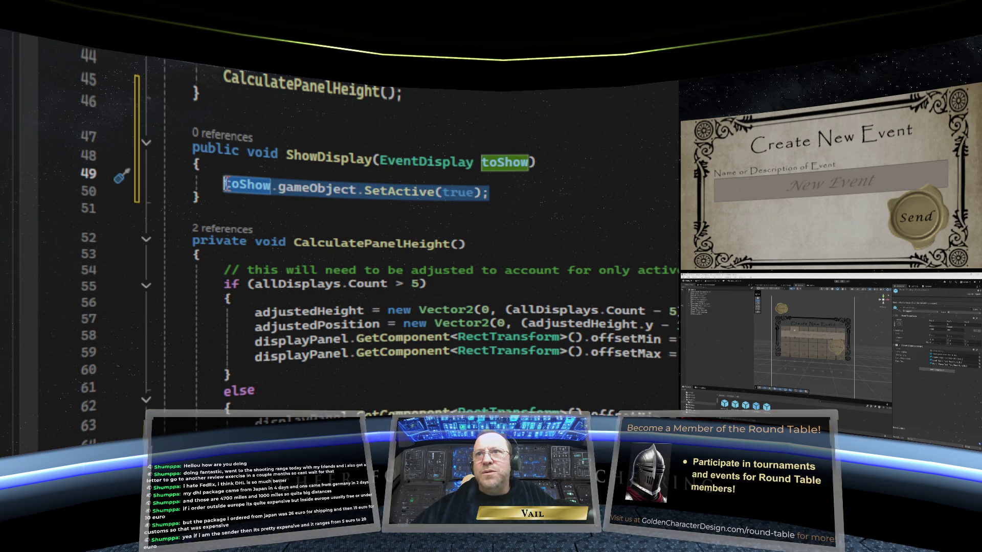
right_click(276, 185)
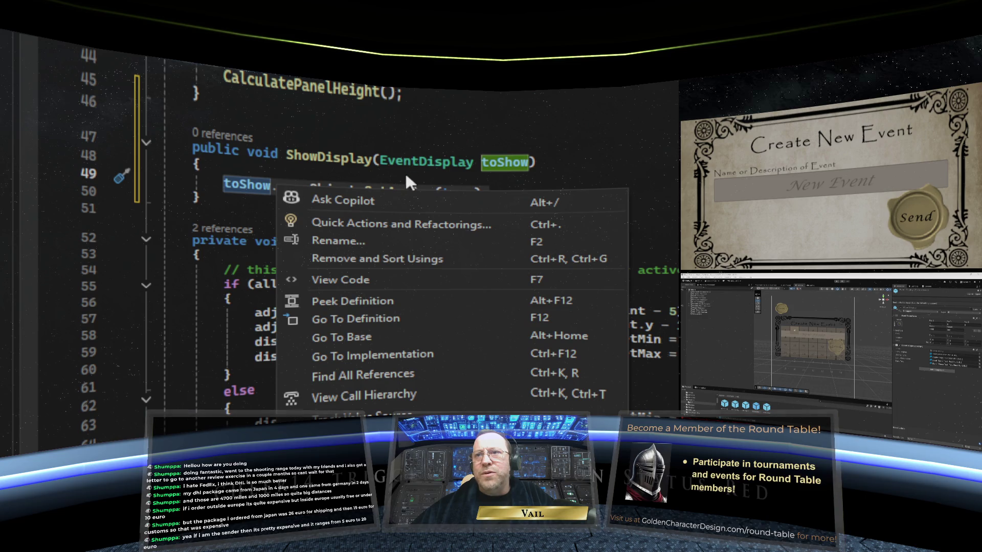
left_click(342, 161)
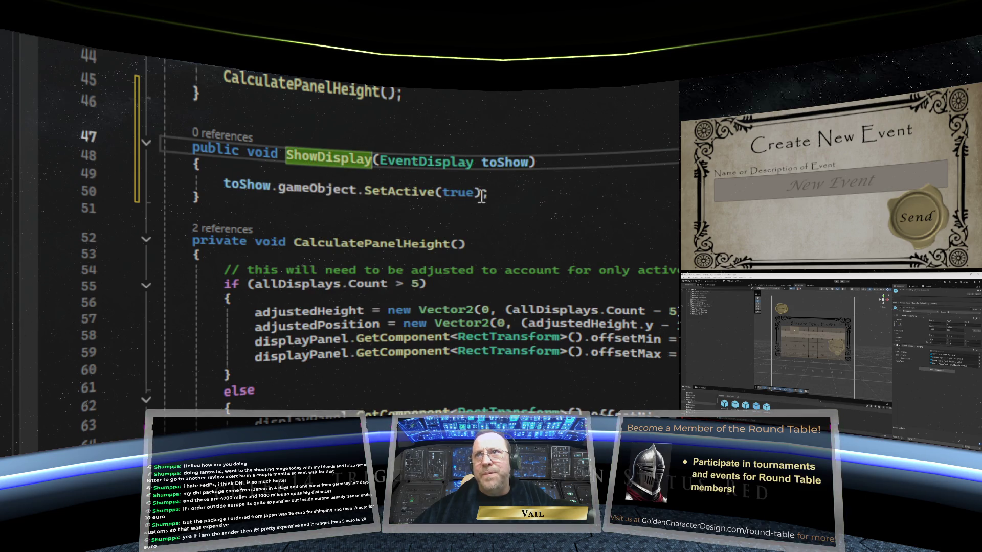
scroll(369, 153, "up", 4)
scroll(369, 153, "up", 6)
scroll(369, 153, "down", 4)
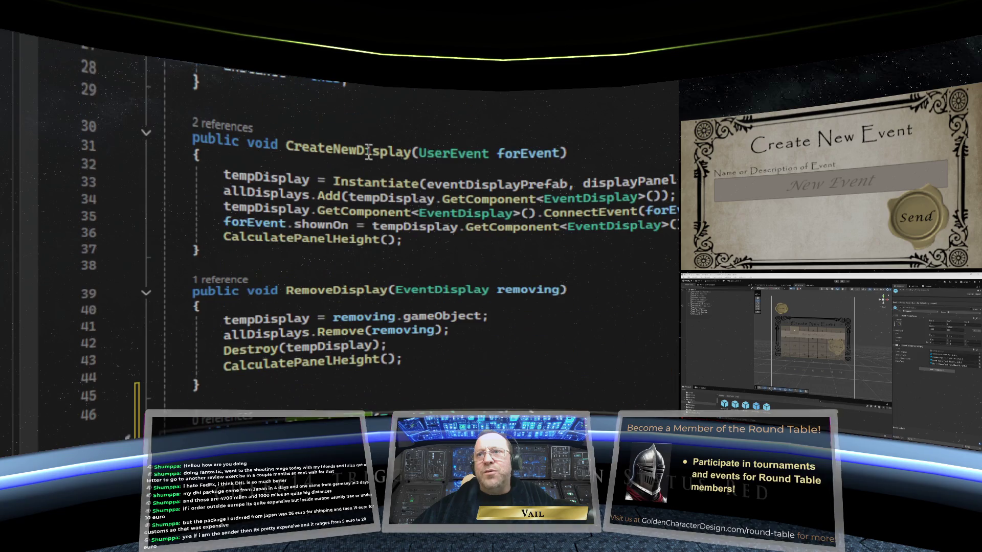
scroll(369, 154, "down", 1)
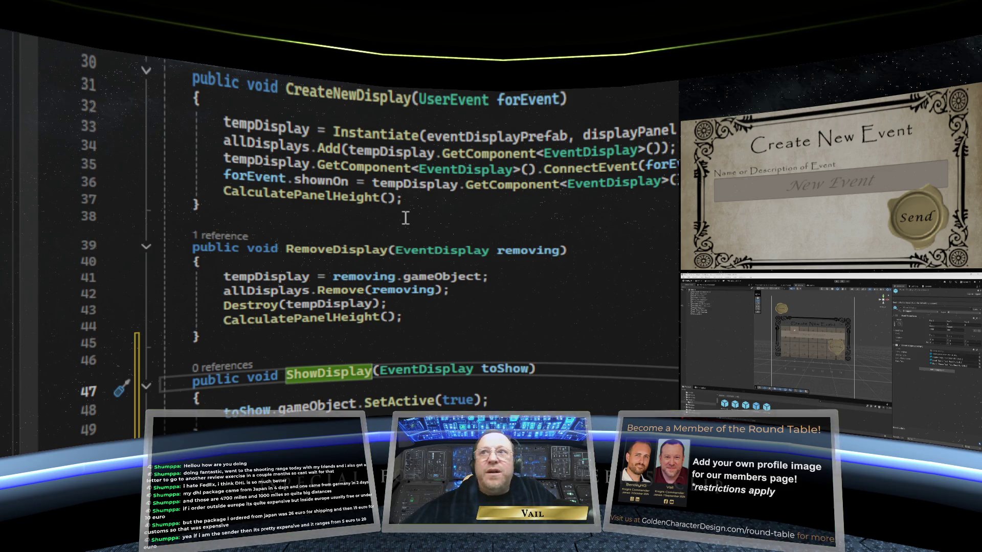
mouse_move(263, 192)
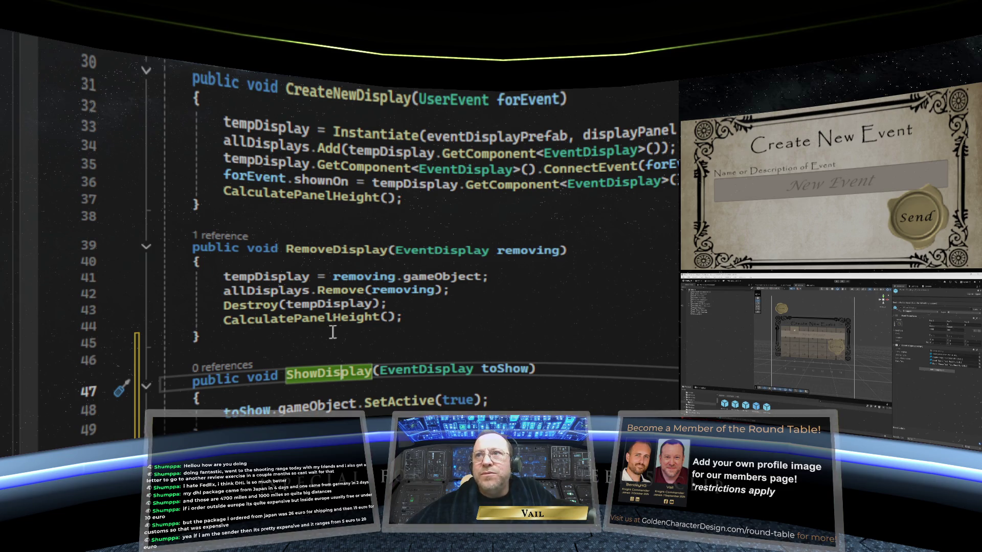
mouse_move(360, 282)
mouse_move(365, 191)
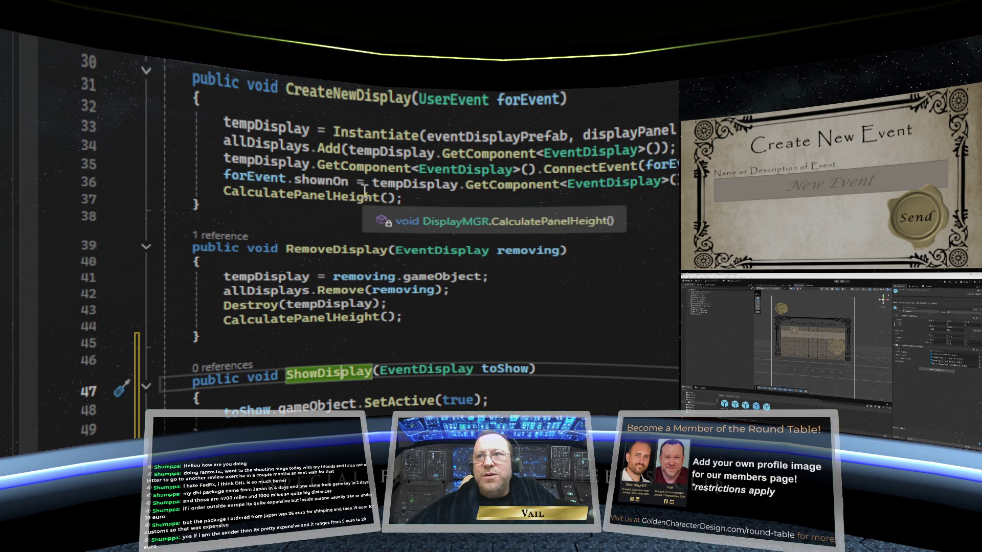
scroll(365, 192, "down", 6)
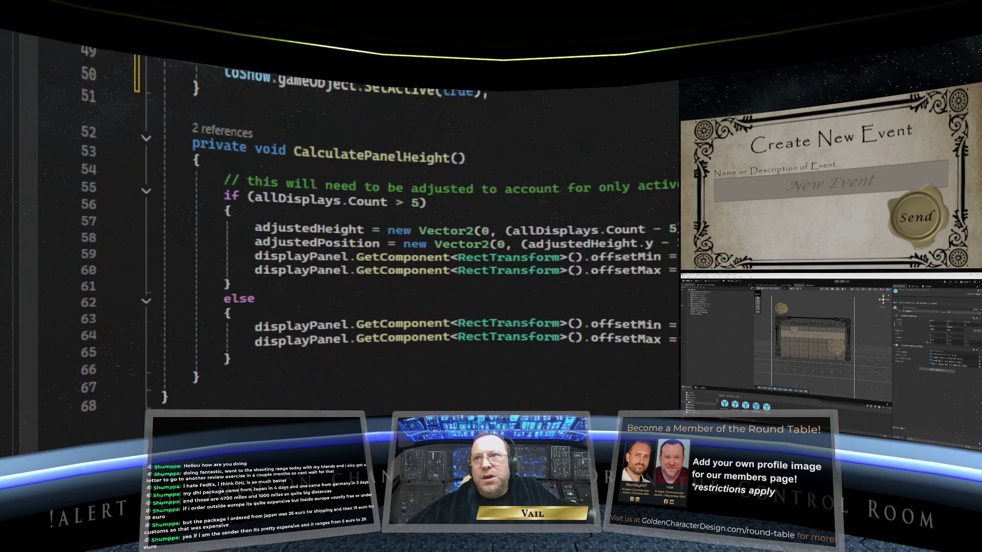
scroll(365, 192, "down", 2)
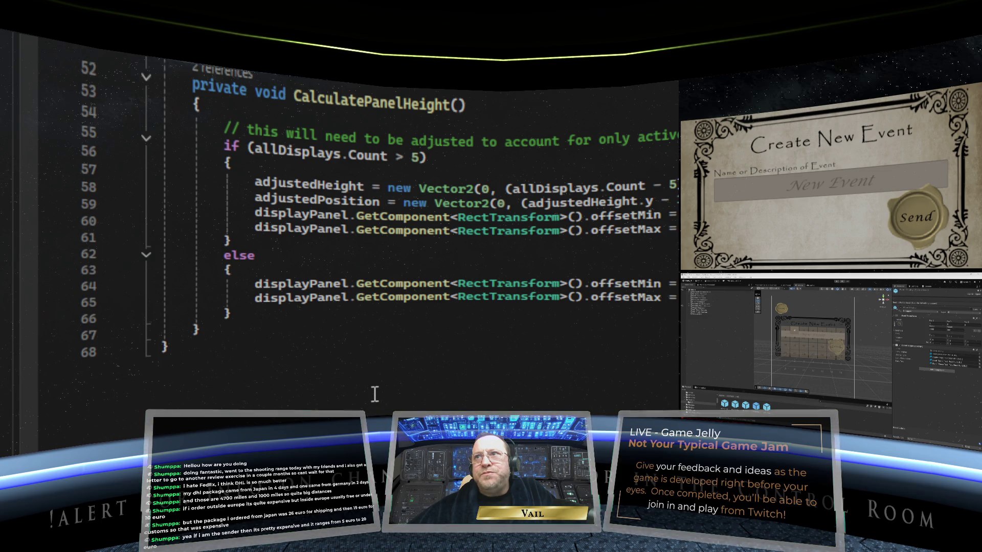
scroll(374, 394, "up", 1)
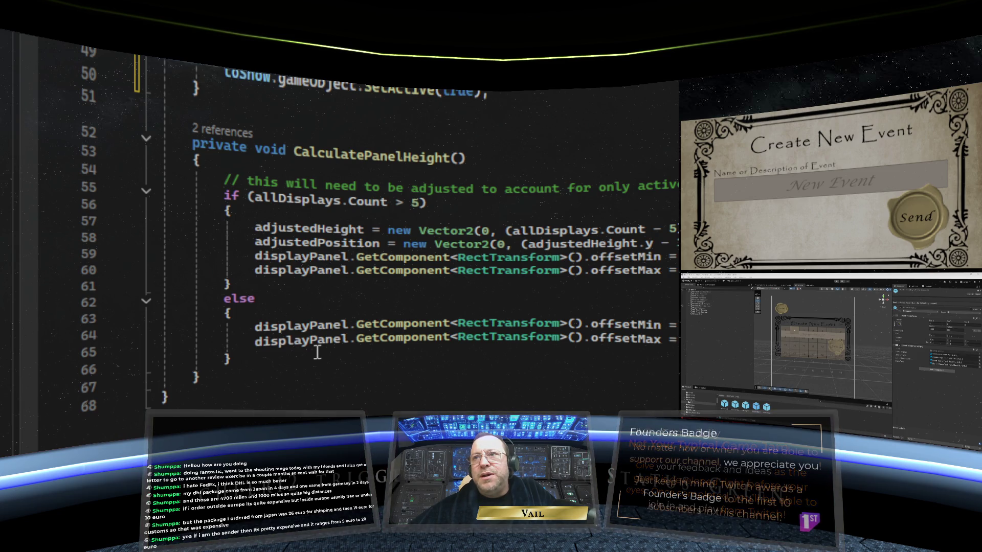
scroll(317, 353, "up", 3)
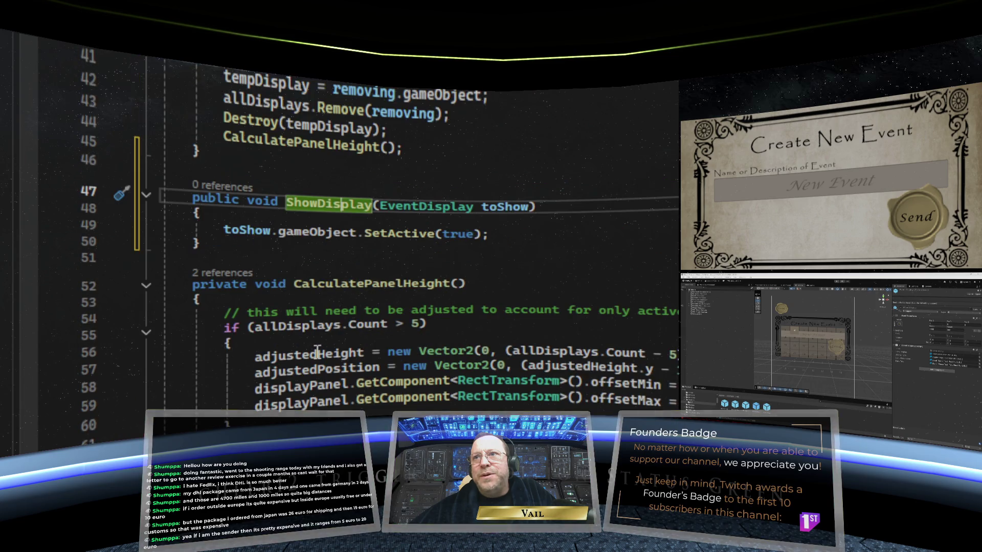
scroll(317, 353, "up", 13)
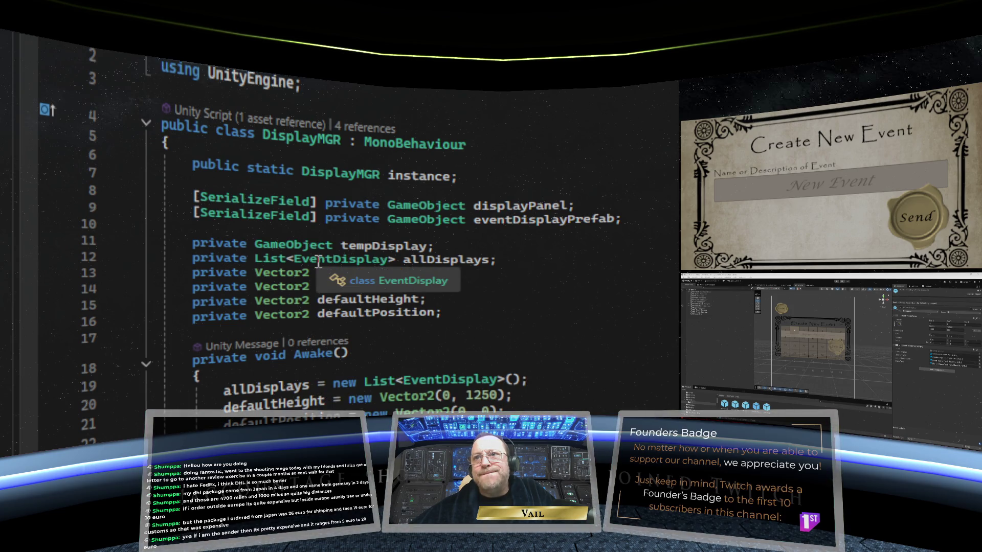
scroll(317, 262, "down", 2)
scroll(318, 262, "down", 10)
scroll(317, 262, "down", 3)
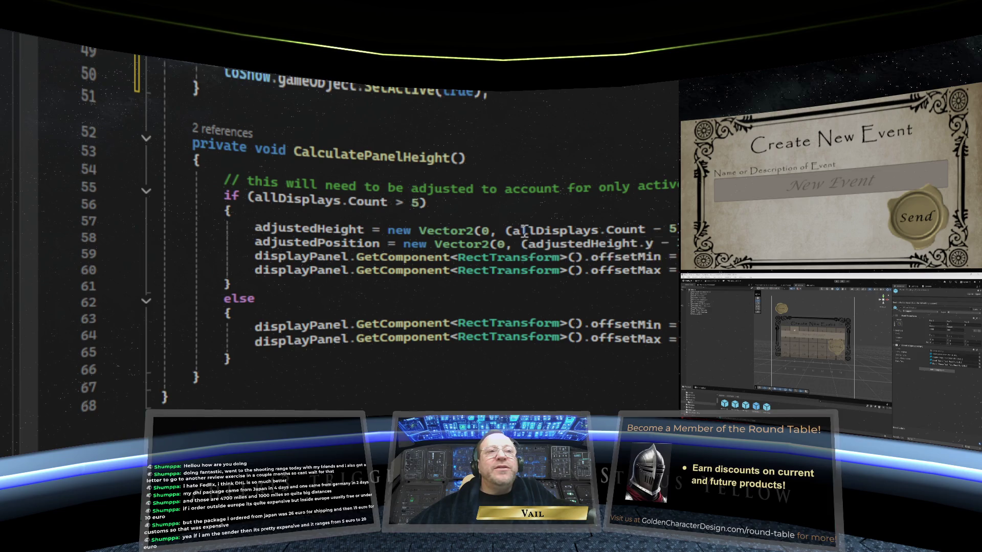
scroll(423, 282, "up", 6)
scroll(423, 283, "up", 9)
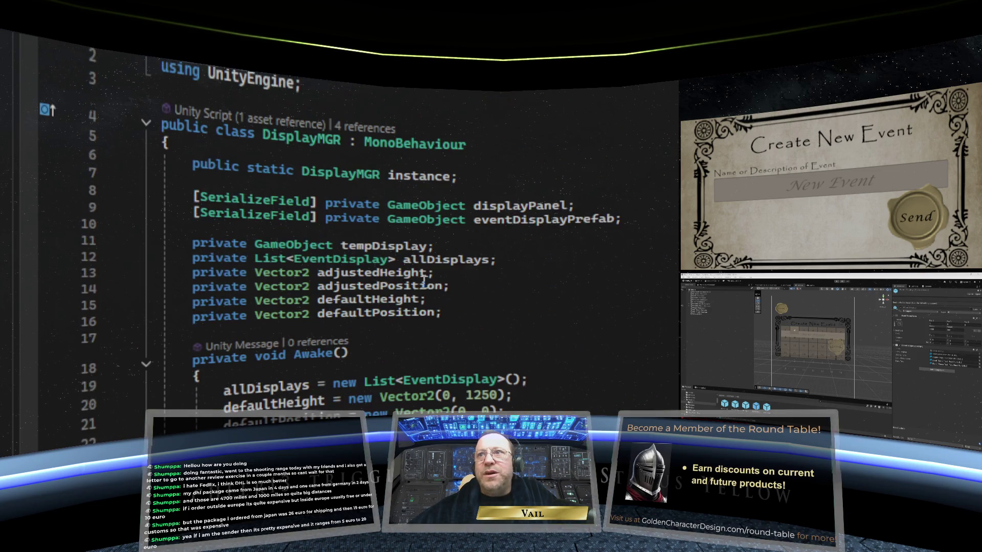
scroll(424, 282, "down", 2)
scroll(424, 282, "down", 5)
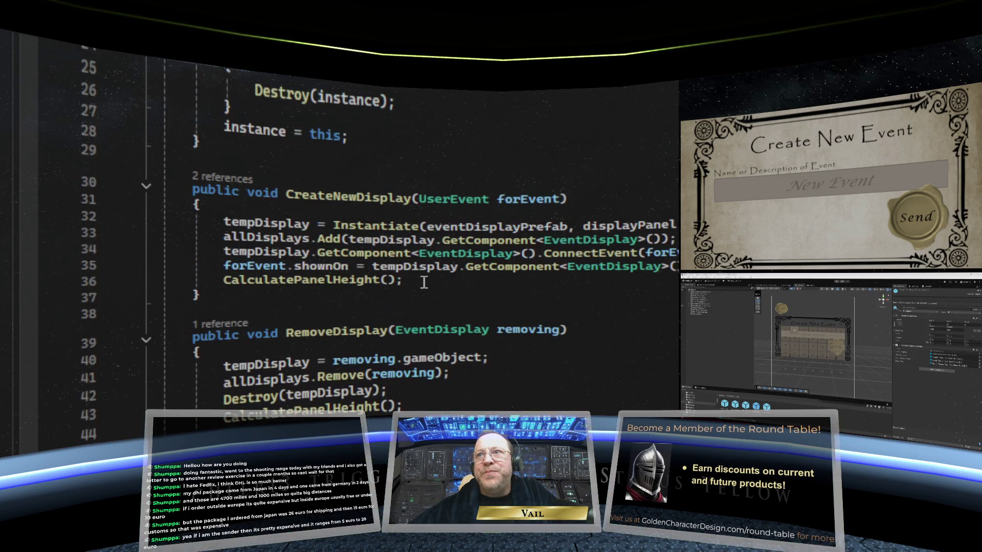
scroll(423, 283, "down", 4)
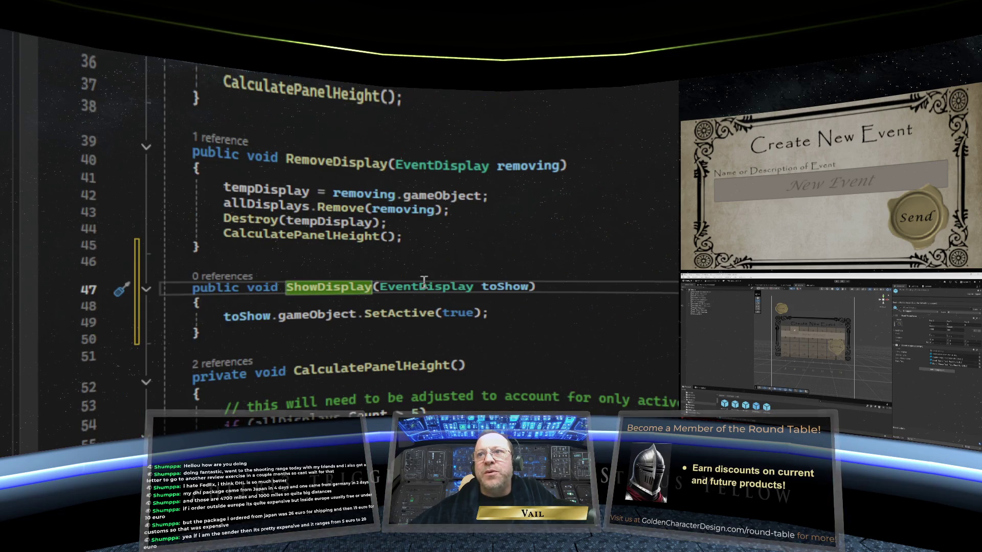
scroll(423, 282, "down", 1)
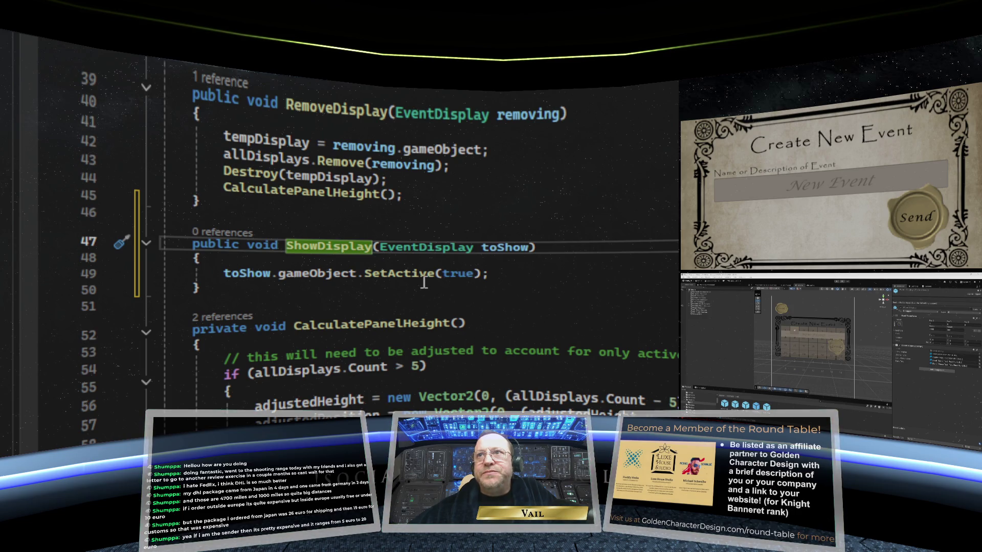
scroll(423, 283, "up", 4)
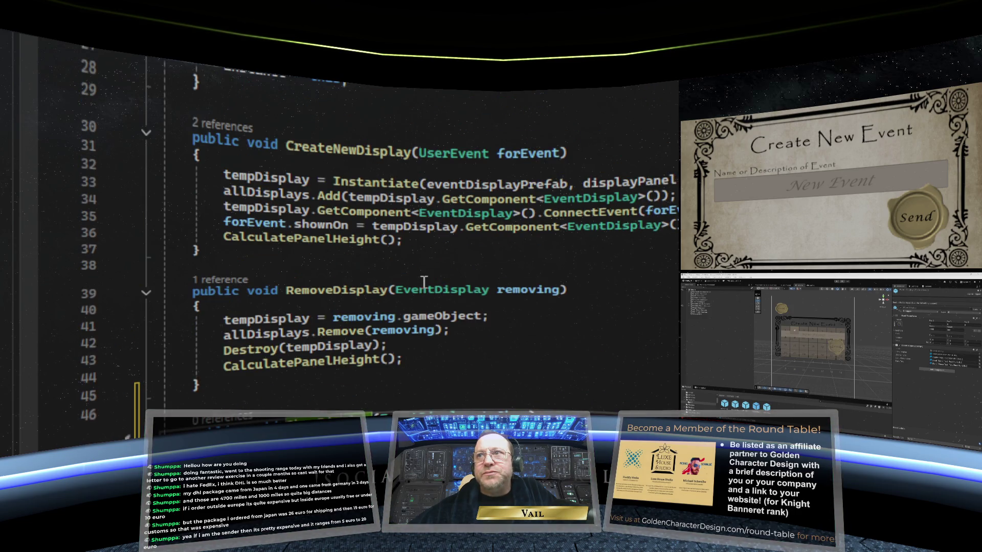
scroll(424, 281, "down", 1)
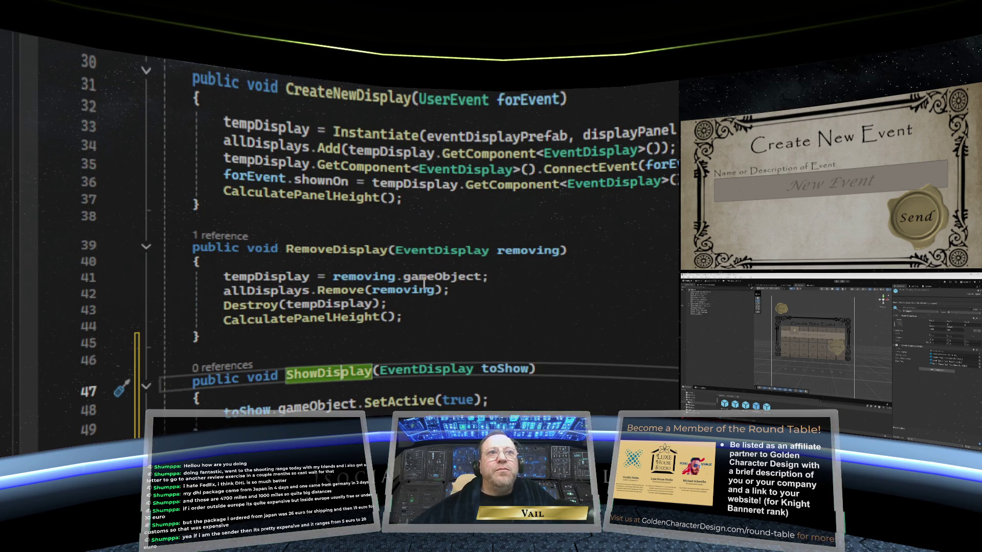
scroll(424, 282, "down", 5)
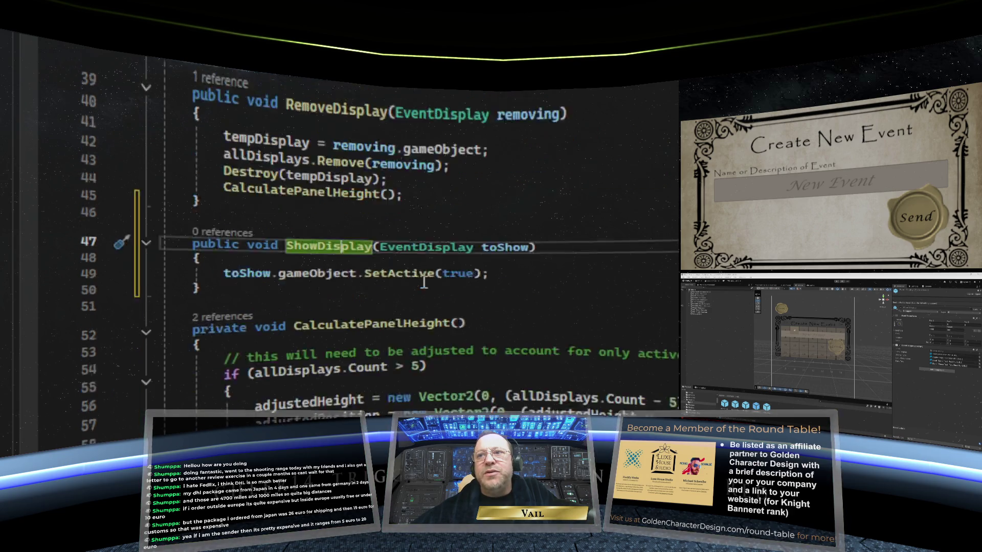
scroll(424, 282, "up", 5)
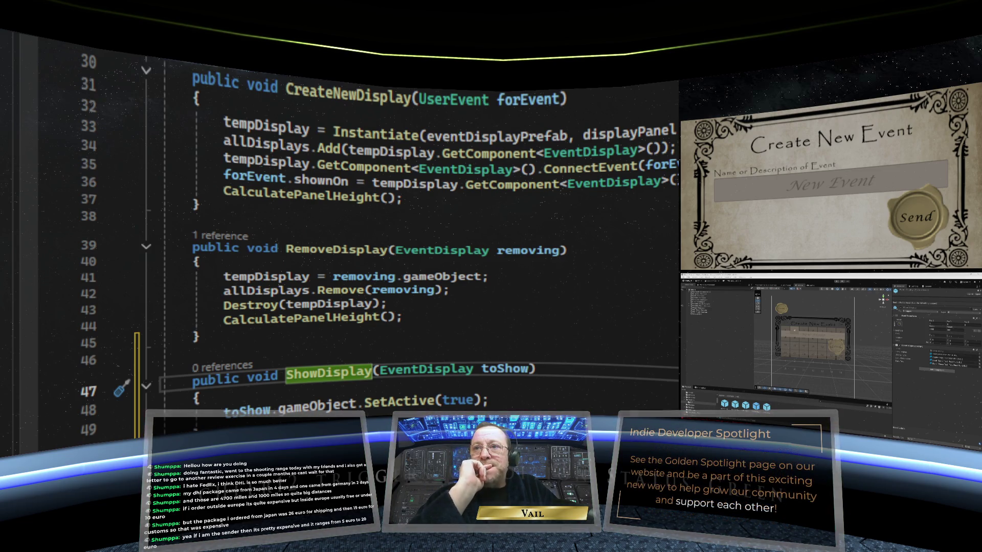
Switch from UserEvent.cs to EventDisplay.cs to view ConnectEvent and EditButtonPressed.
scroll(368, 230, "up", 7)
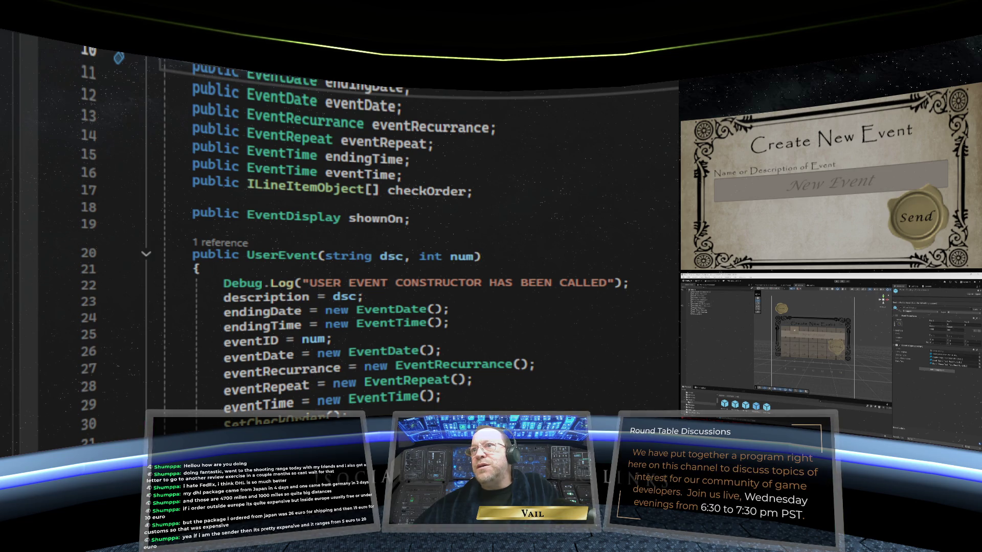
key("ctrl+Tab")
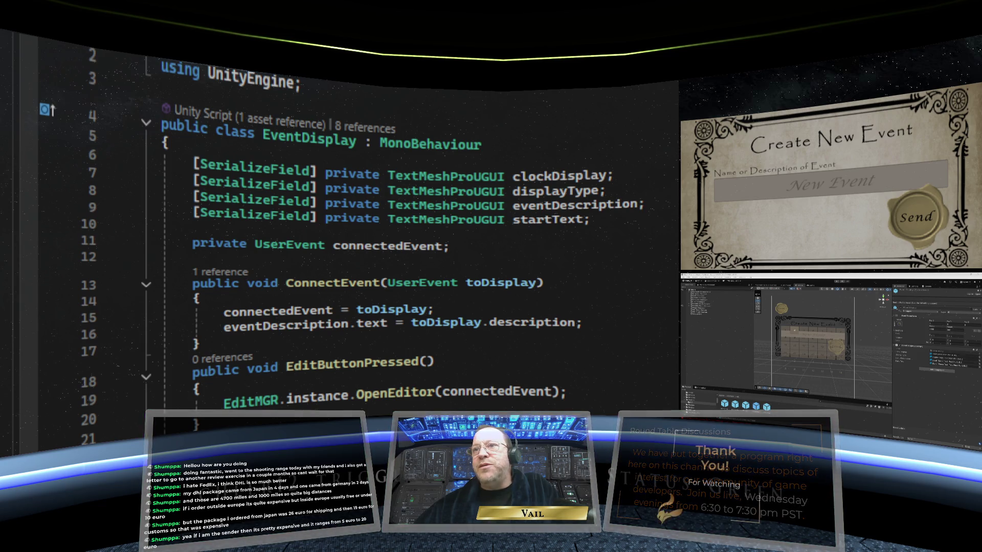
scroll(357, 255, "down", 11)
Delete DisplayMGR's ShowDisplay method (lines 47–50), then switch back to EventDisplay.cs.
left_click(340, 288)
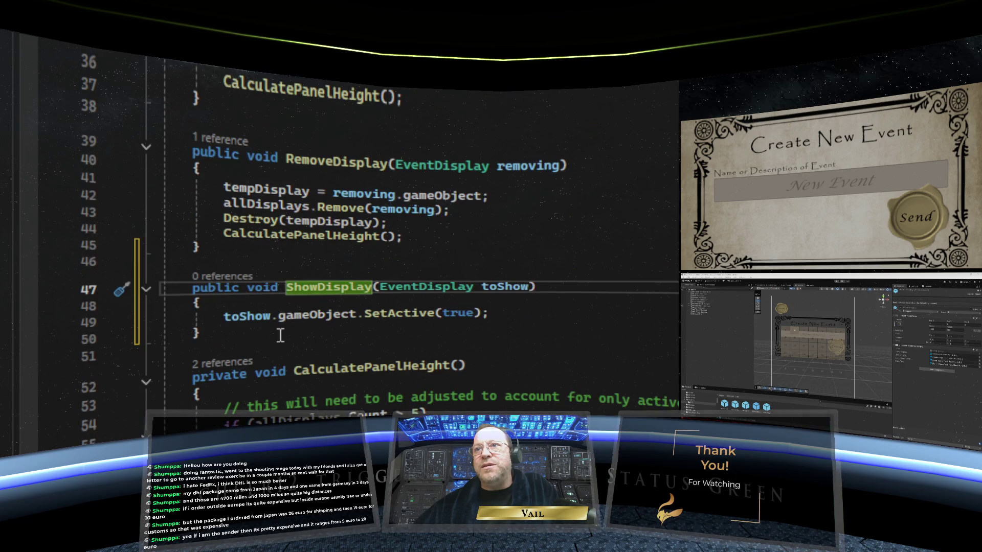
left_click_drag(197, 336, 162, 287)
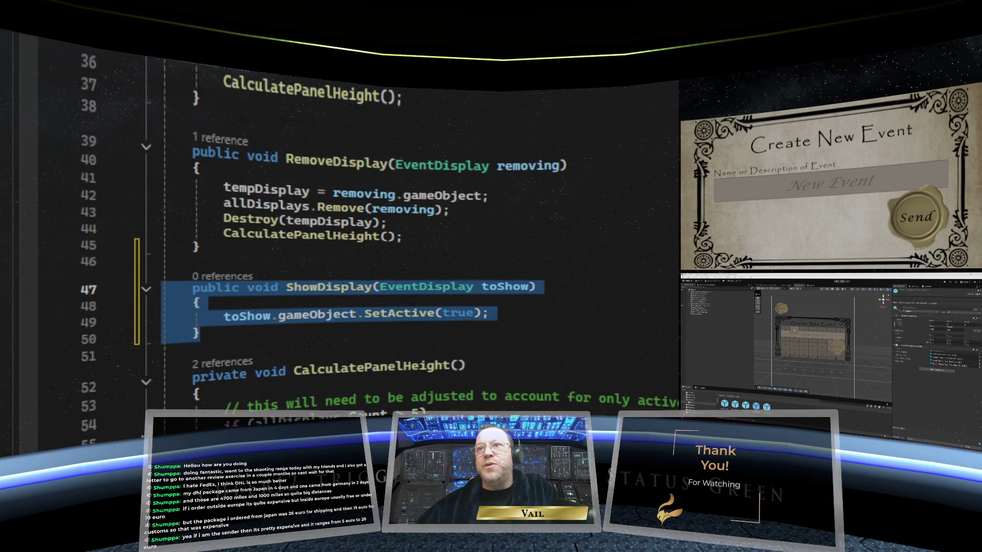
key("BackSpace")
key("BackSpace")
key("BackSpace")
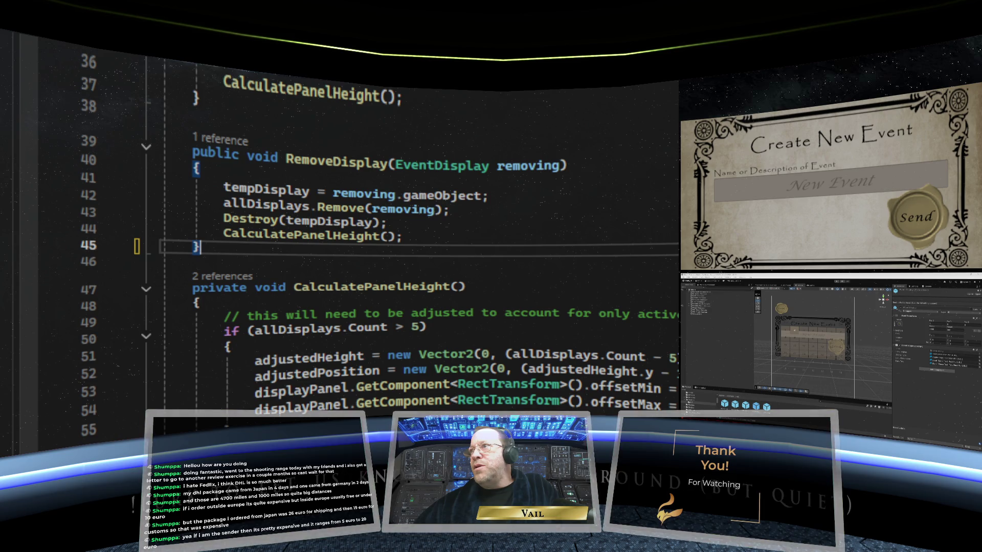
key("ctrl+Tab")
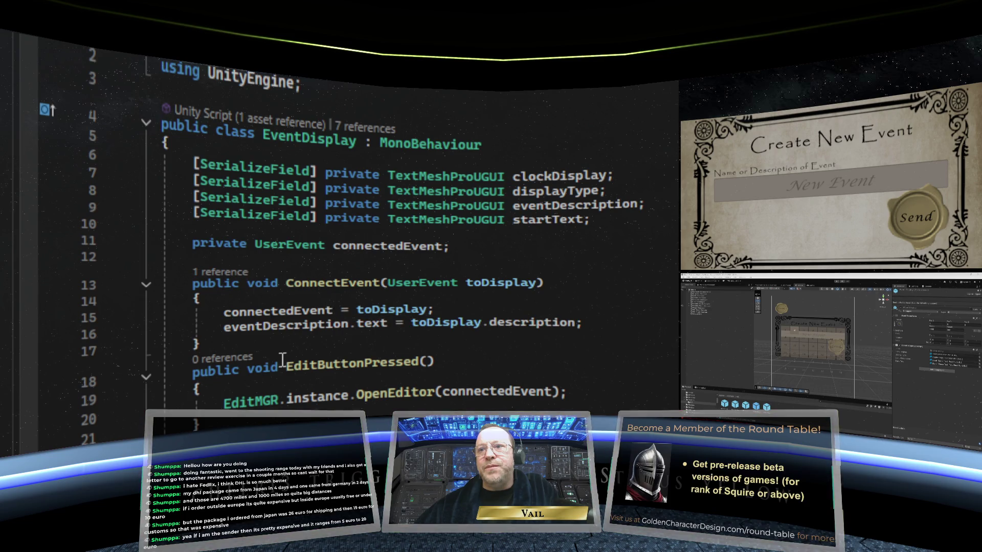
Add public void ShowDisplay() below connectedEvent, calling gameObject.SetActive(true).
left_click(261, 258)
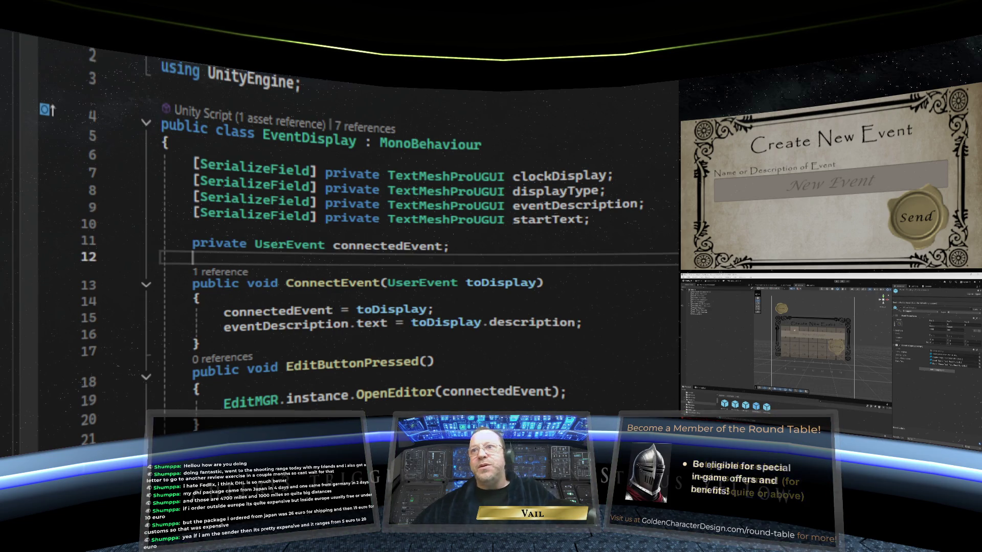
key("Return")
key("Return")
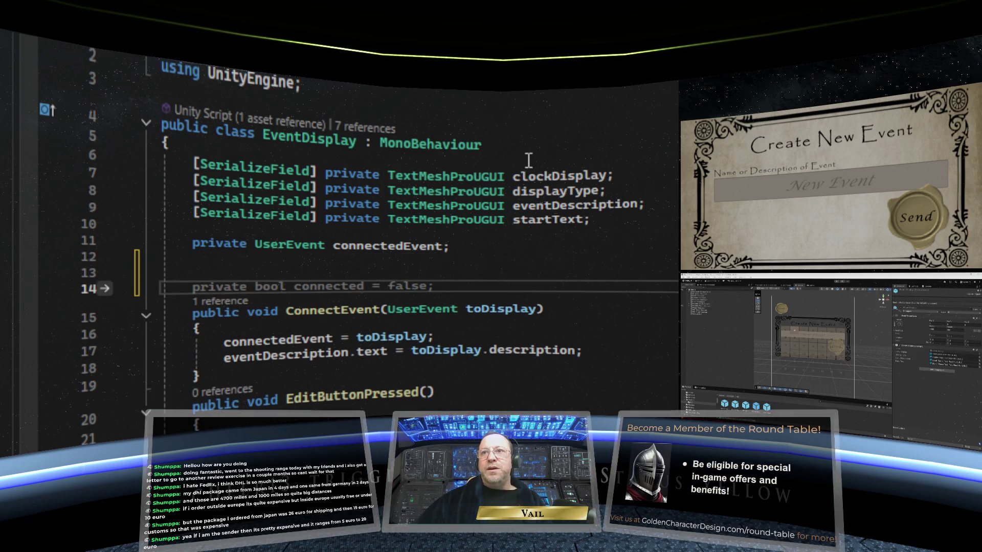
left_click(245, 272)
type("p")
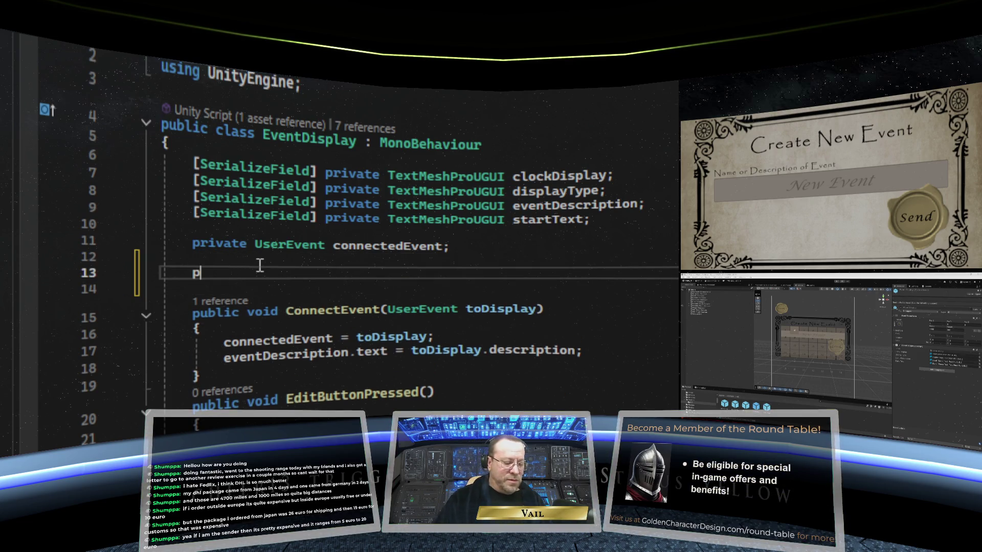
type("ublic void ")
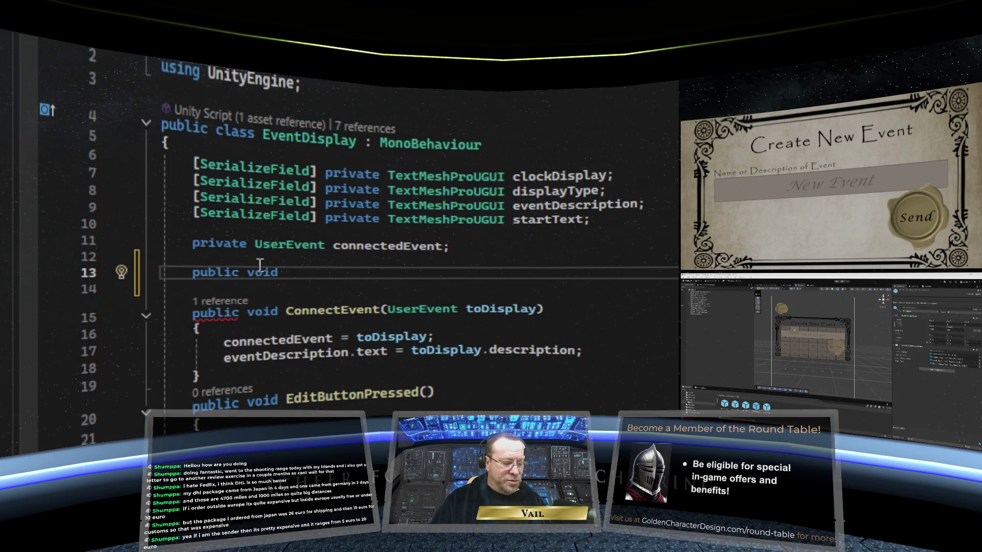
type("ShowDisplay()")
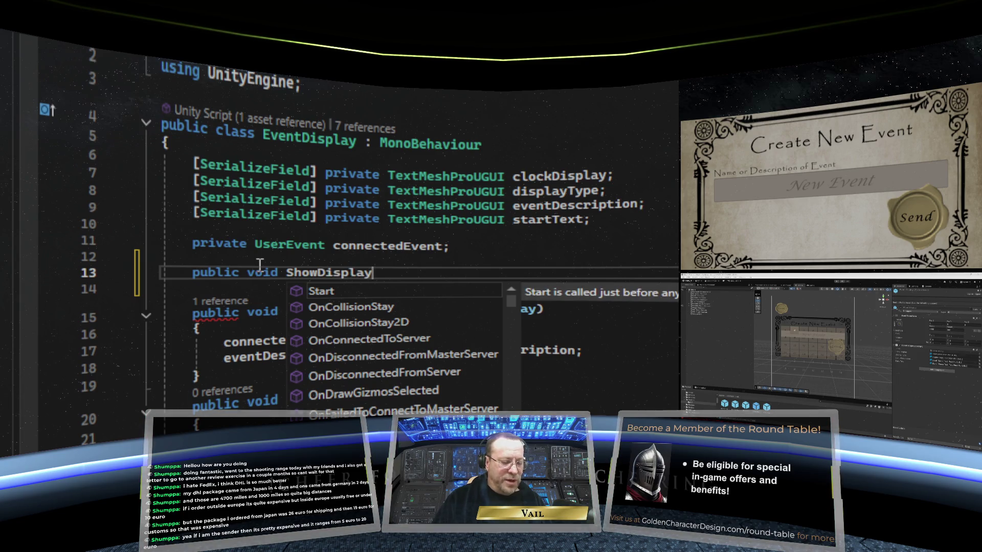
type(" {")
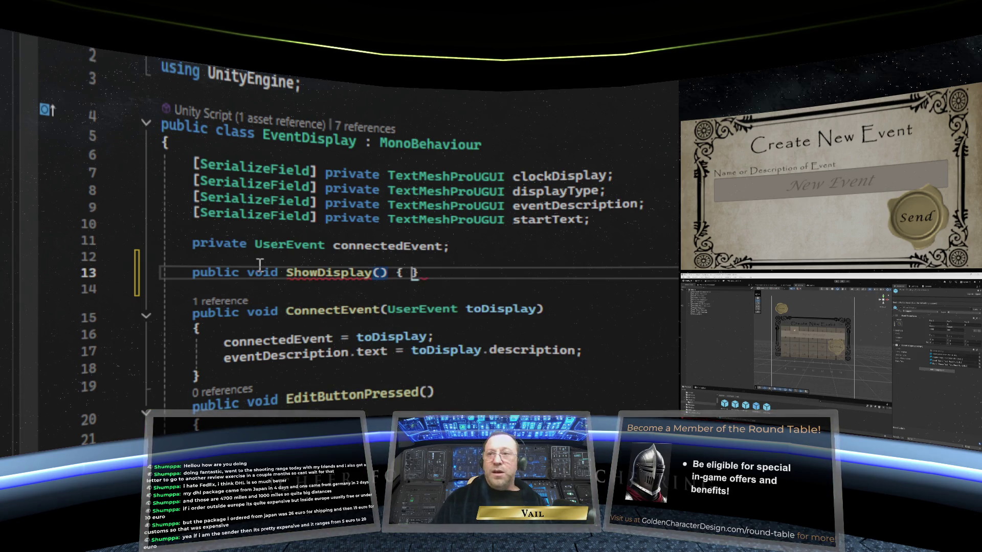
key("Return")
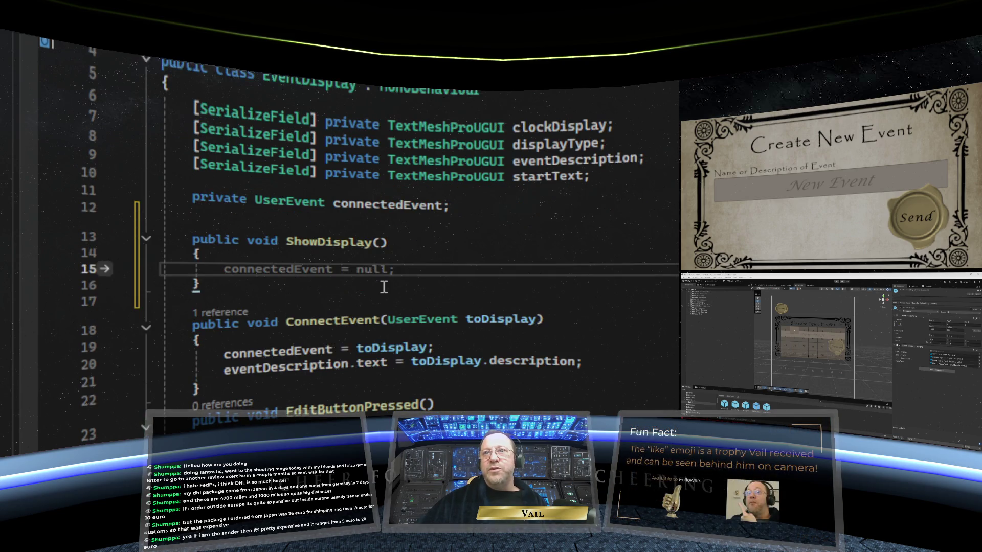
scroll(358, 288, "down", 1)
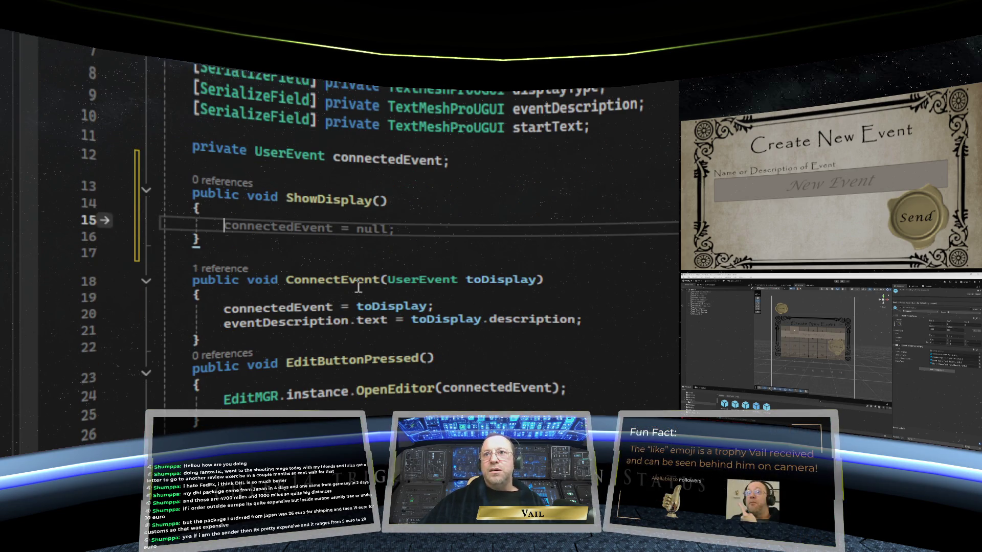
type("game")
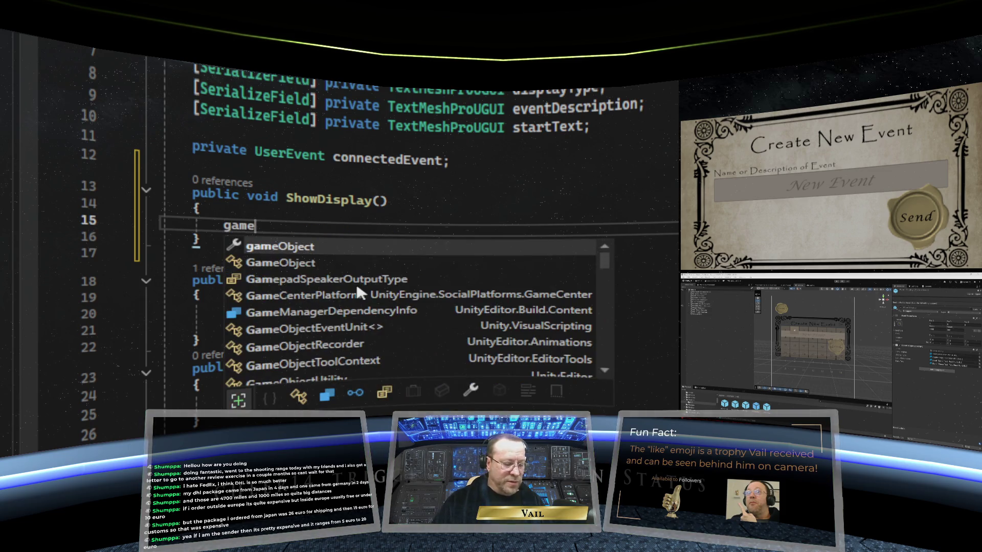
type("Object")
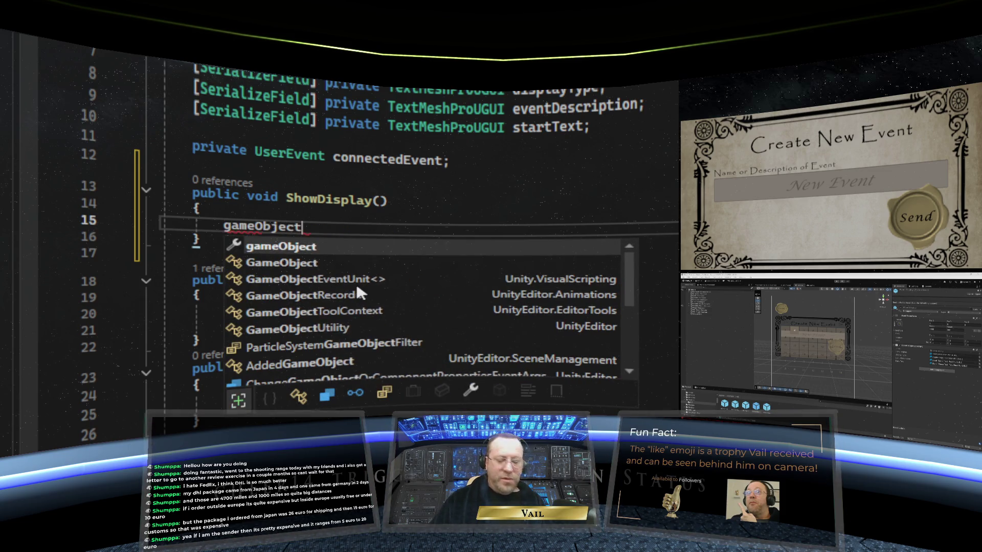
type(".Set")
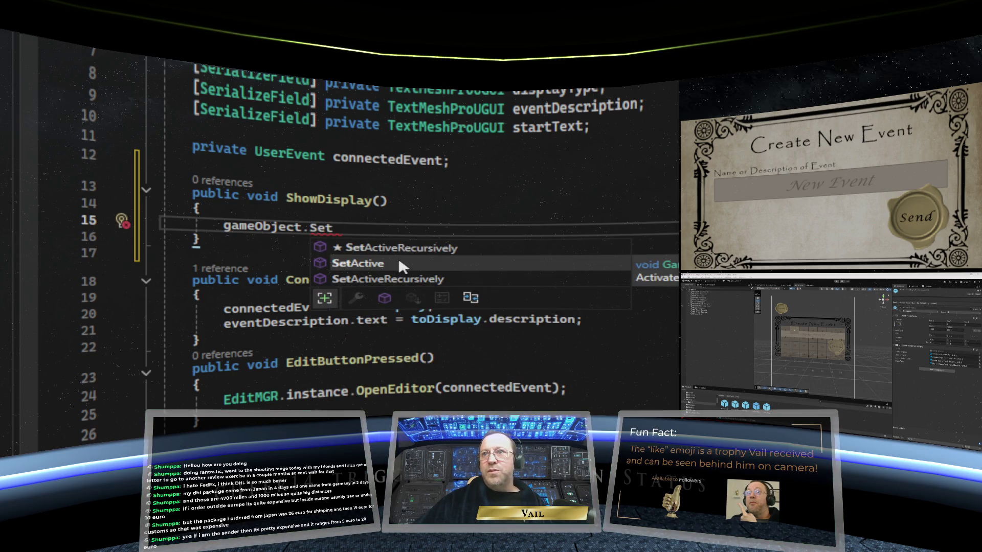
double_click(397, 264)
key("Tab")
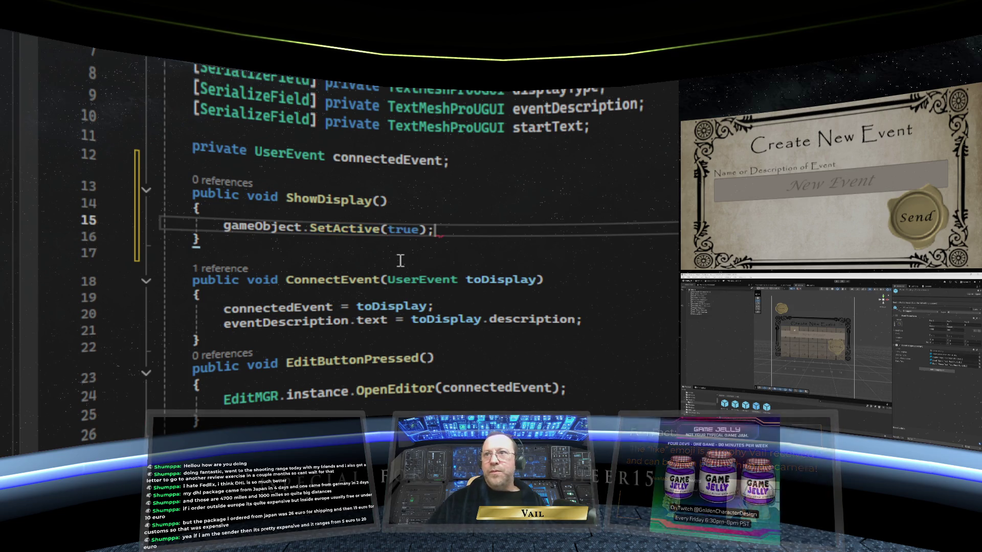
key("Down")
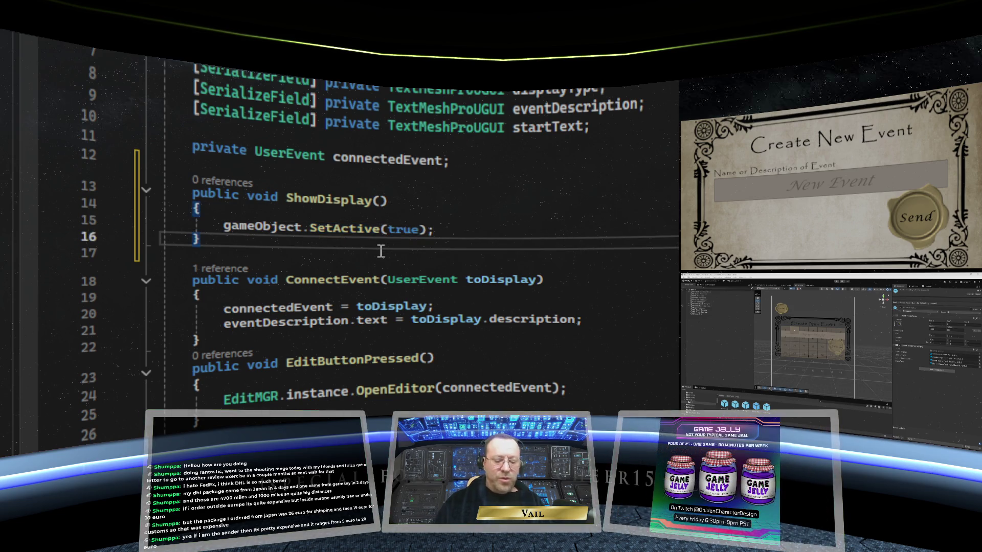
key("Return")
key("Return")
Add HideDisplay() calling gameObject.SetActive(false), save EventDisplay.cs, and switch to EventMGR.cs.
type("pub")
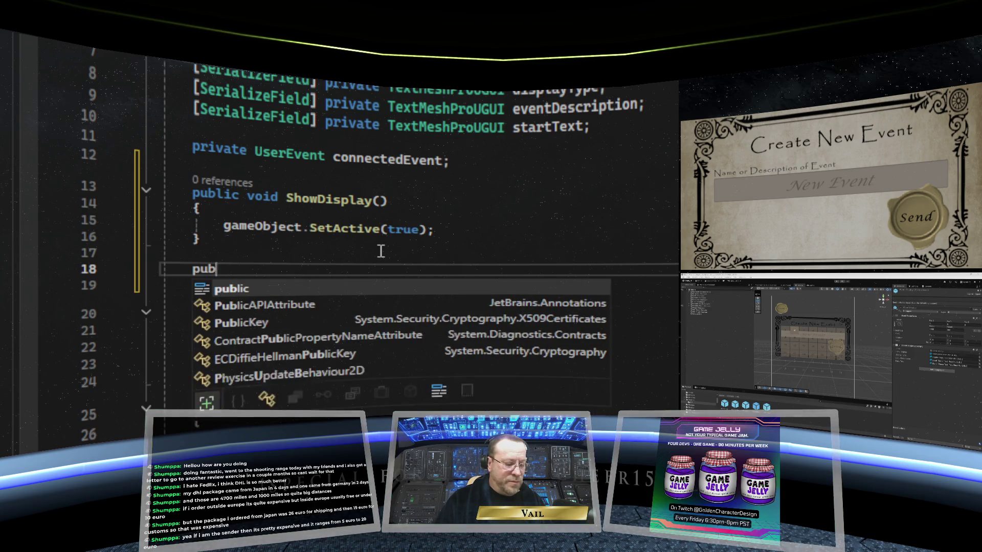
type("lic void HideD")
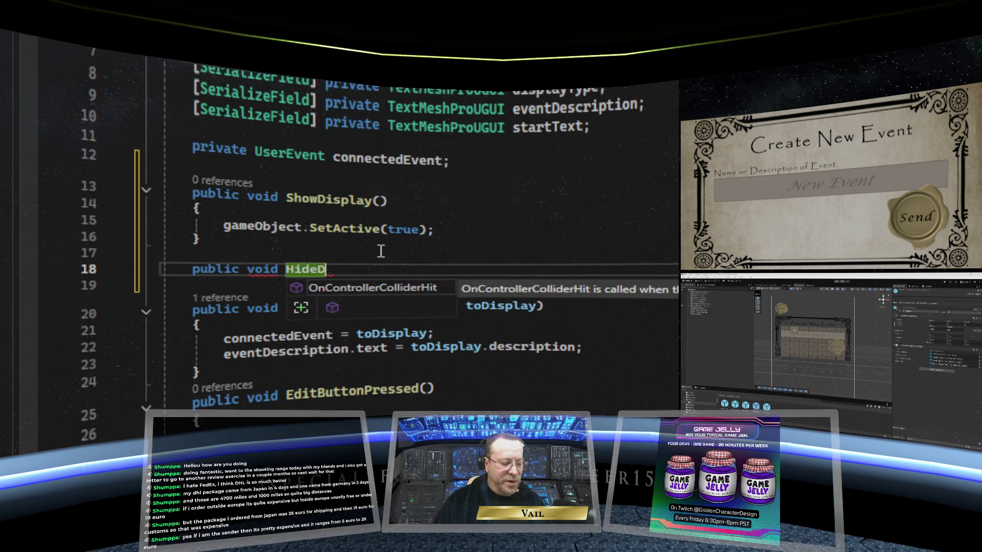
type("isplay")
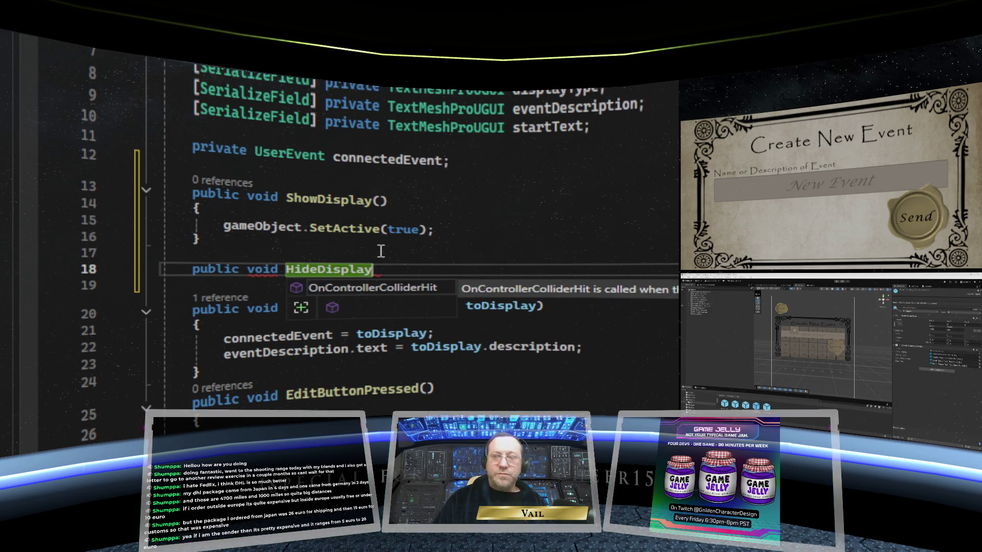
type("() {")
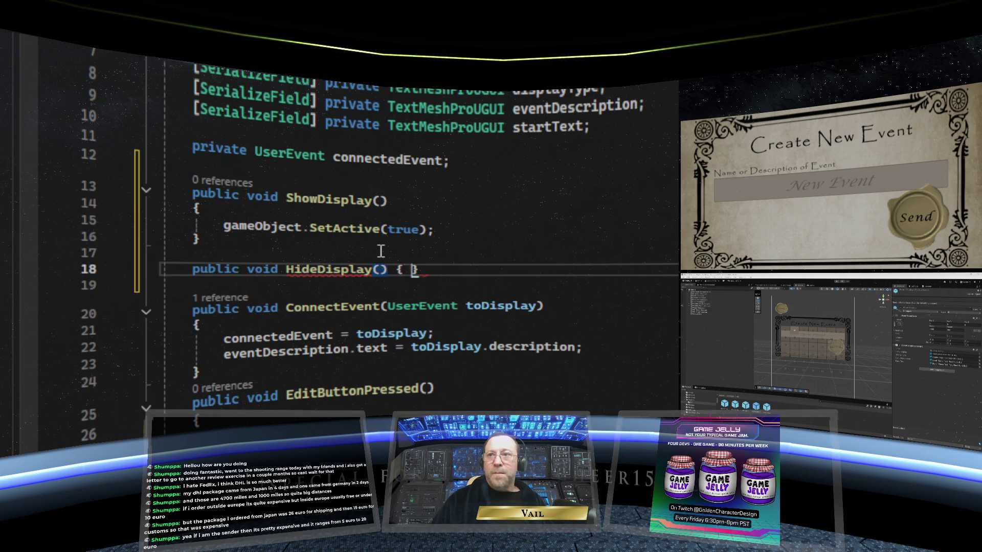
key("Return")
key("Tab")
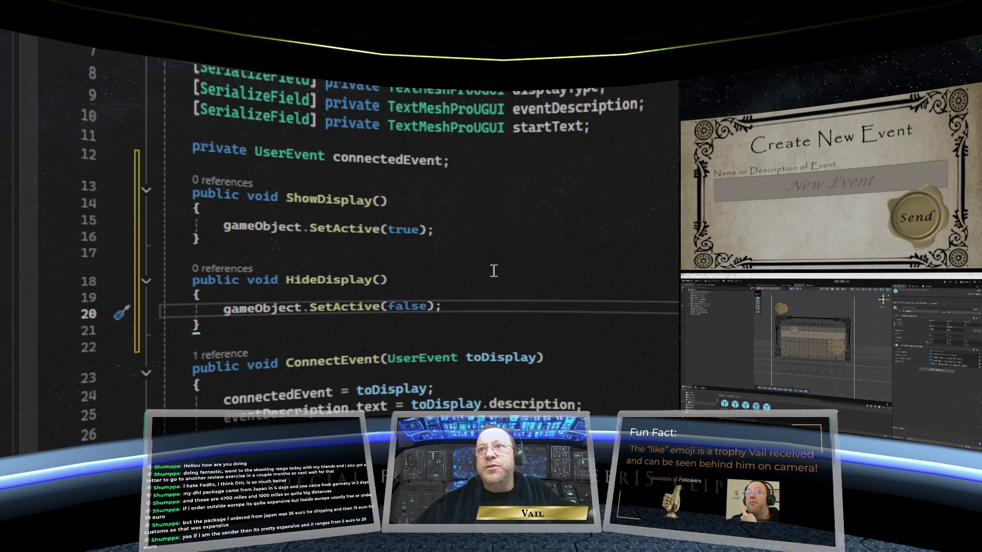
key("ctrl+s")
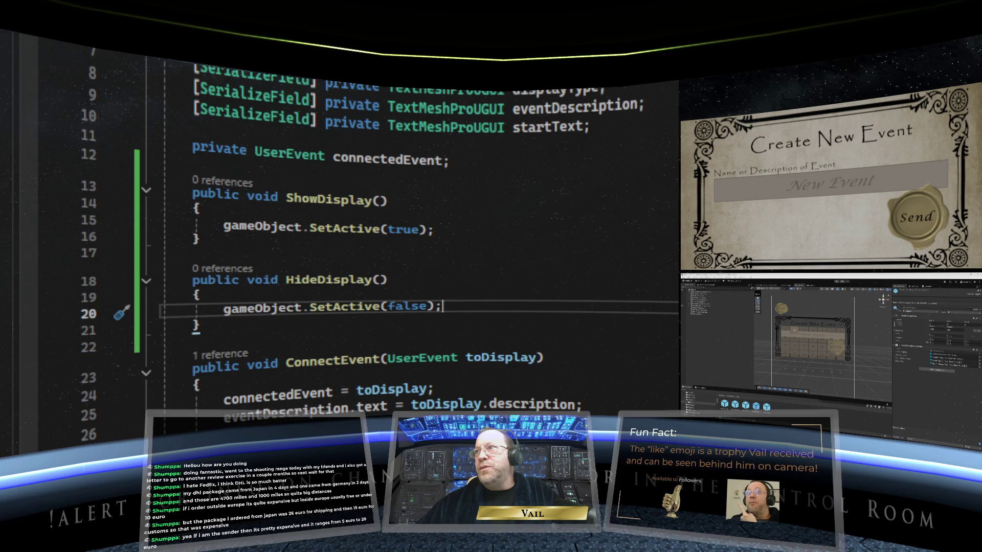
key("ctrl+Tab")
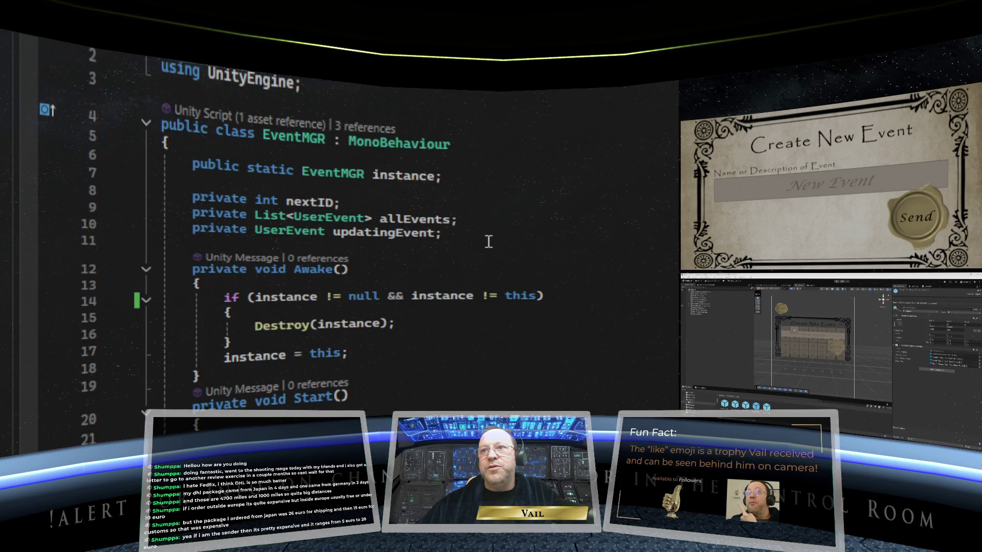
scroll(488, 241, "down", 4)
scroll(446, 398, "up", 4)
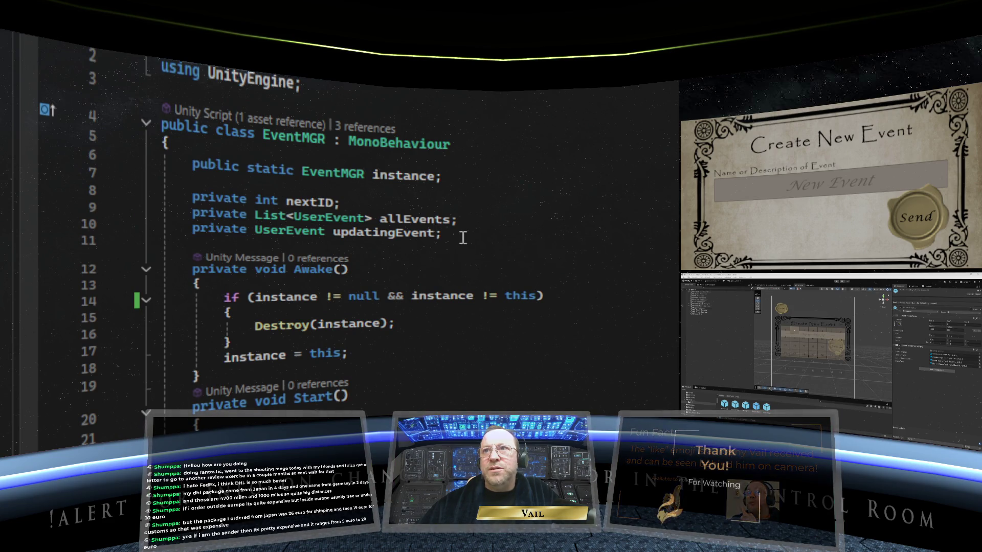
scroll(463, 237, "down", 10)
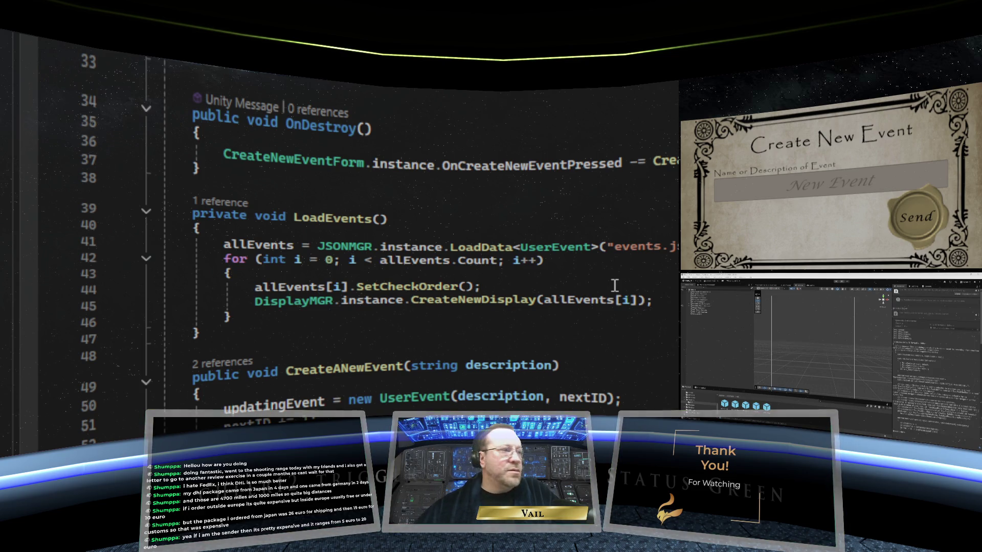
scroll(565, 342, "up", 1)
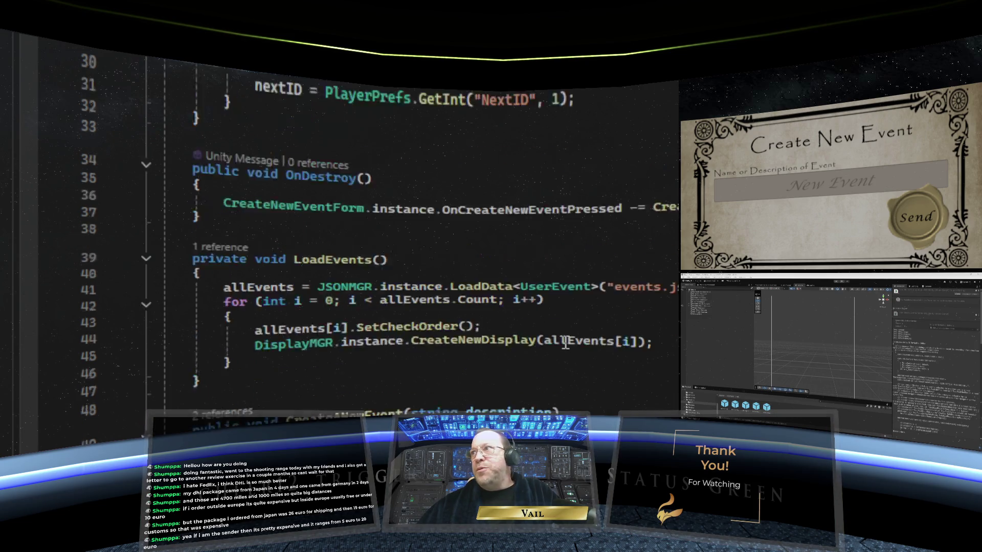
scroll(565, 342, "up", 4)
scroll(565, 342, "up", 6)
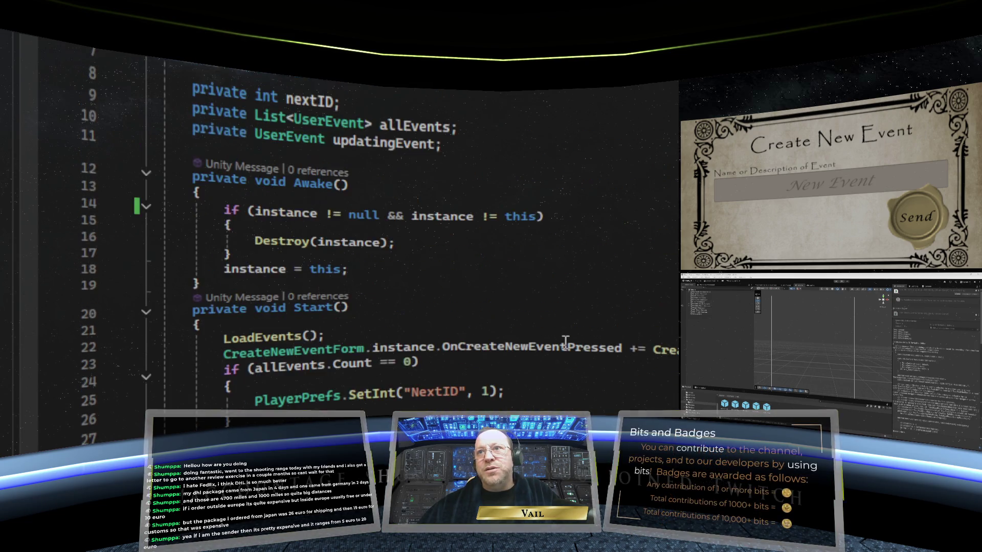